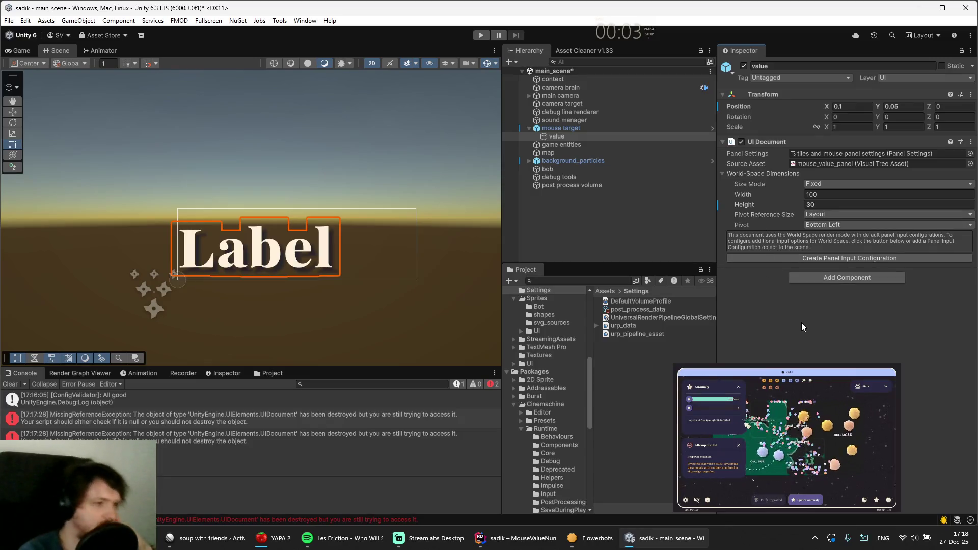
Bring Rider to the front showing MouseValueNumber.cs and its UpdateCanvas method
{"action": "left_click", "coordinate": [515, 542]}
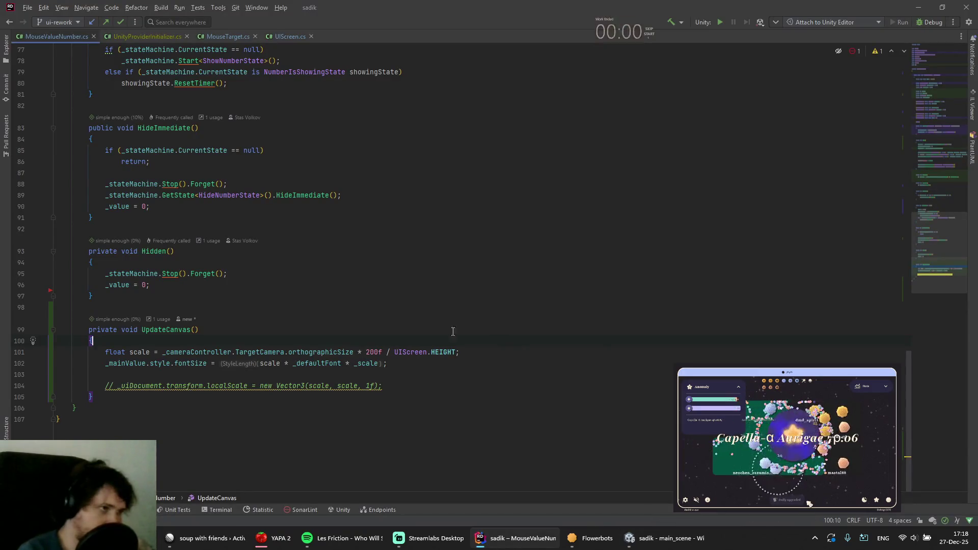
Copy the worldSpaceSize assignment line from UpdateCanvasSize in UIScreen.cs
{"action": "scroll", "coordinate": [221, 297], "scroll_direction": "up", "scroll_amount": 20}
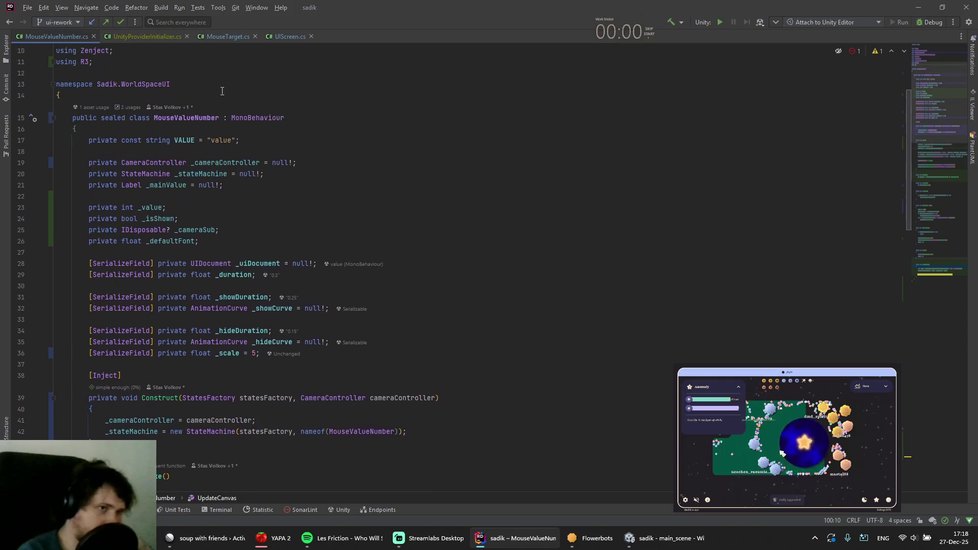
{"action": "left_click", "coordinate": [294, 35]}
{"action": "scroll", "coordinate": [310, 355], "scroll_direction": "down", "scroll_amount": 20}
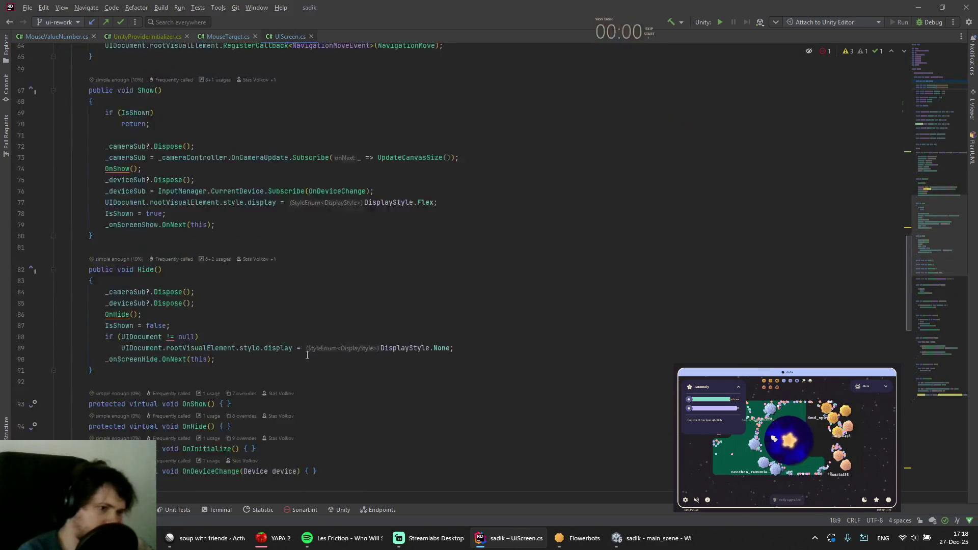
{"action": "scroll", "coordinate": [310, 355], "scroll_direction": "down", "scroll_amount": 7}
{"action": "left_click", "coordinate": [361, 340]}
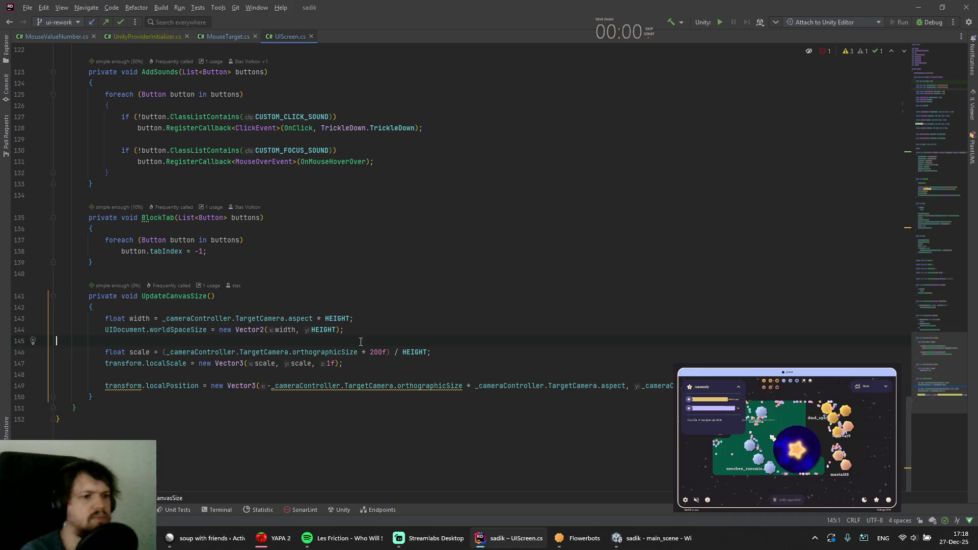
{"action": "key", "text": "Up"}
{"action": "key", "text": "Up"}
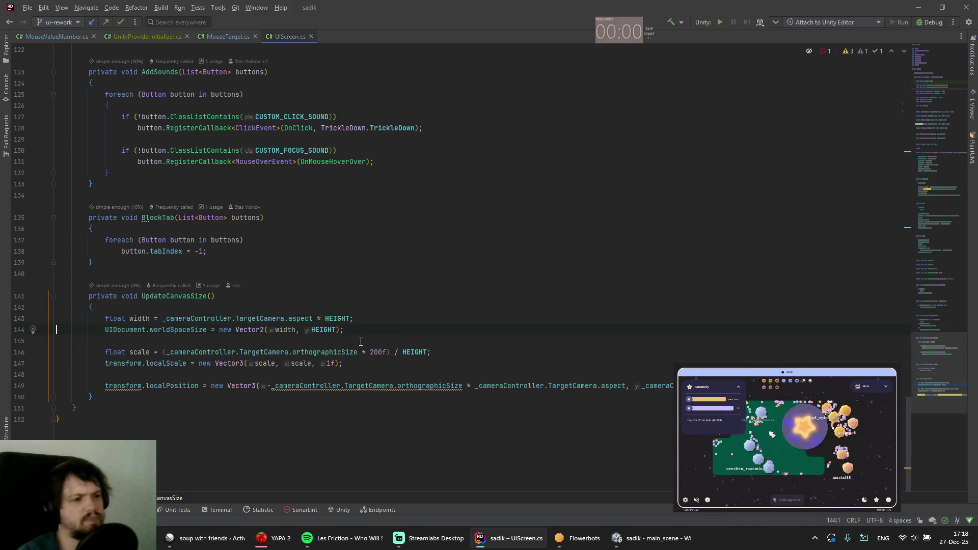
{"action": "key", "text": "shift+Down"}
{"action": "key", "text": "ctrl+c"}
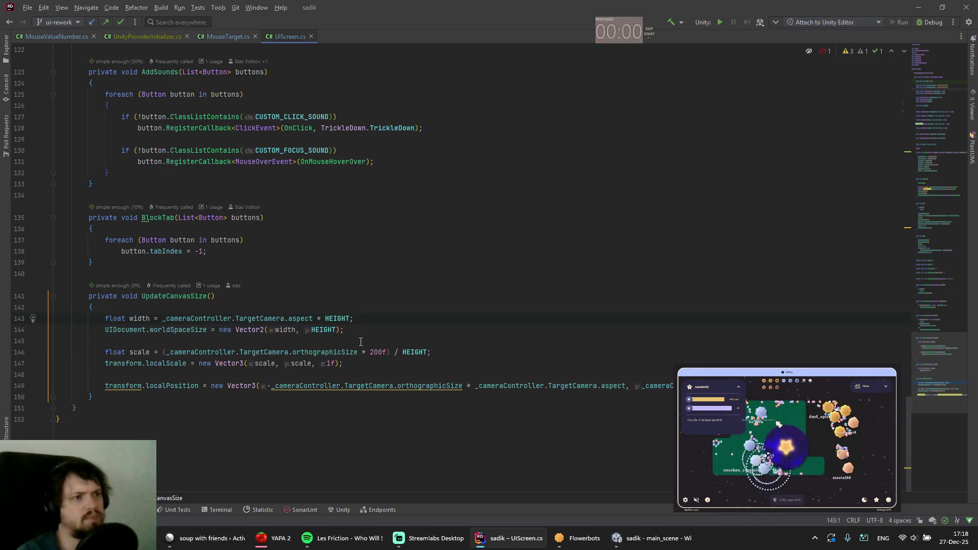
Paste the line into UpdateCanvas in MouseValueNumber.cs, changing UIDocument to _uiDocument
{"action": "key", "text": "ctrl+Tab"}
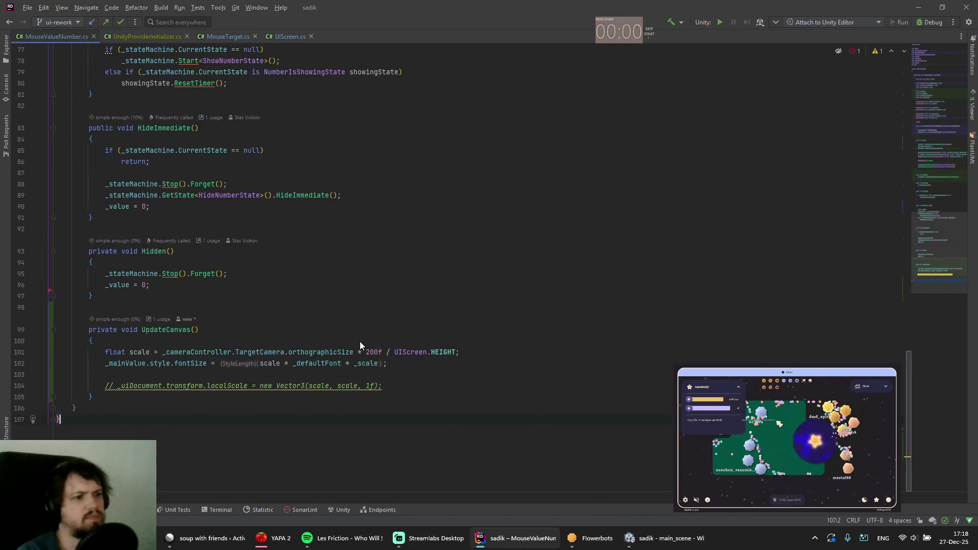
{"action": "key", "text": "Up"}
{"action": "key", "text": "Up"}
{"action": "key", "text": "Up"}
{"action": "key", "text": "ctrl+shift+BackSpace"}
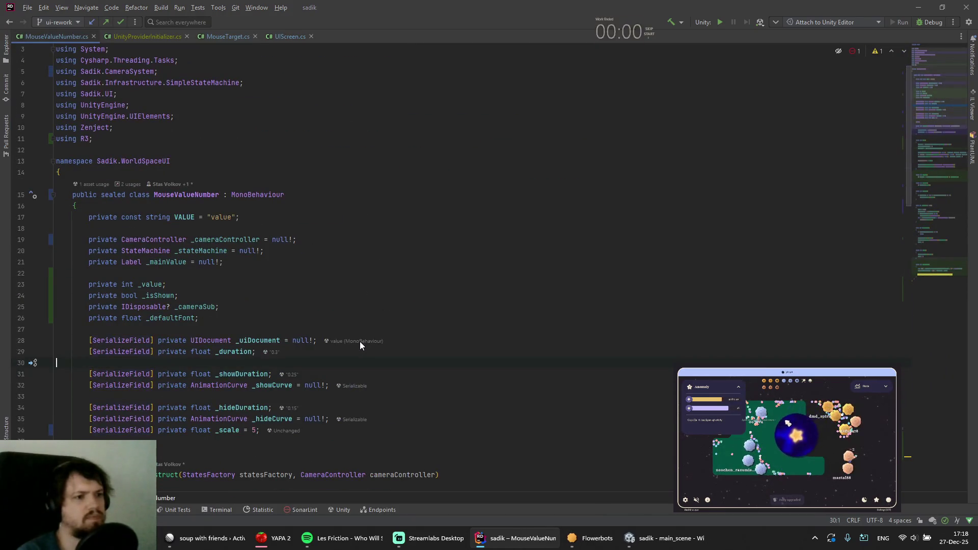
{"action": "key", "text": "ctrl+shift+BackSpace"}
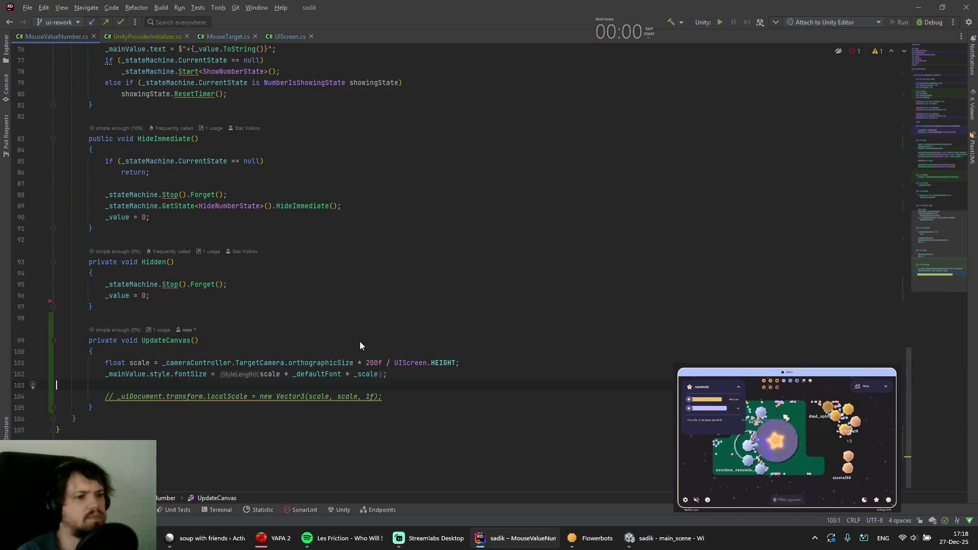
{"action": "key", "text": "ctrl+v"}
{"action": "key", "text": "ctrl+shift+Up"}
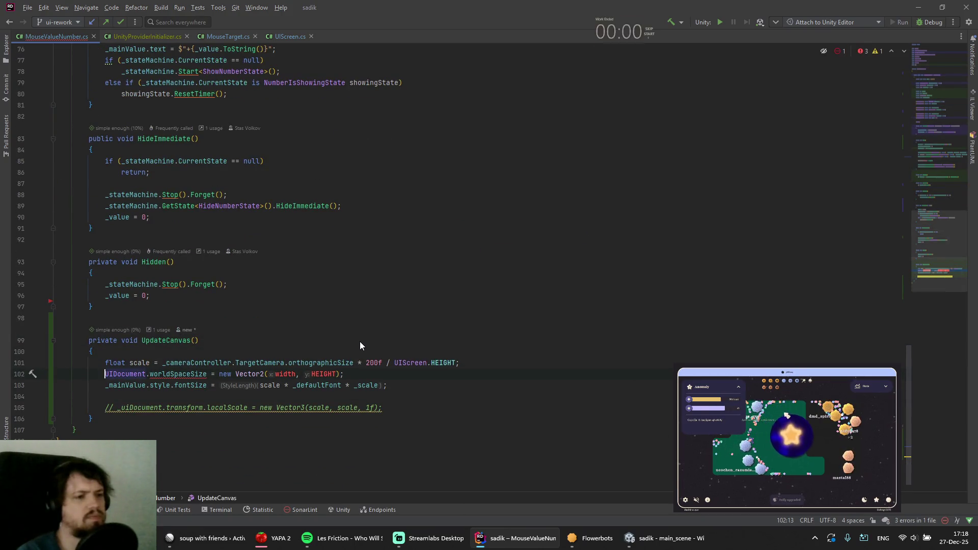
{"action": "key", "text": "ctrl+w"}
{"action": "type", "text": "_ui"}
{"action": "key", "text": "Return"}
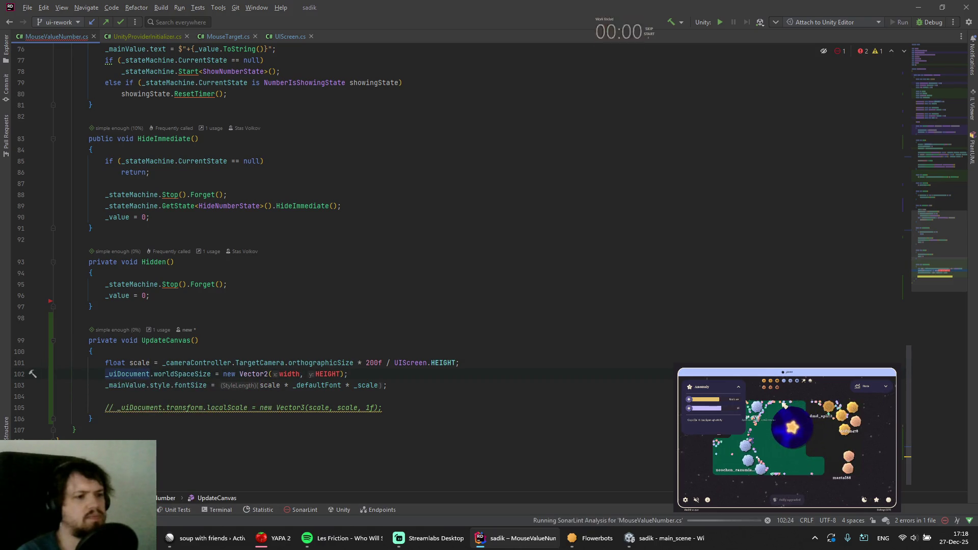
{"action": "key", "text": "ctrl+alt+Left"}
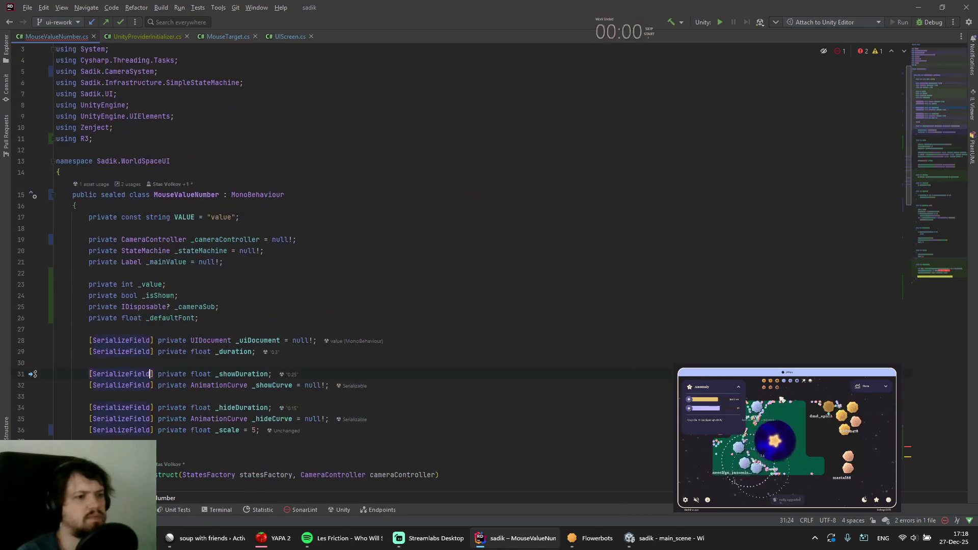
Declare a private Vector2 _canvasSize field below _defaultFont
{"action": "key", "text": "Return"}
{"action": "type", "text": "p"}
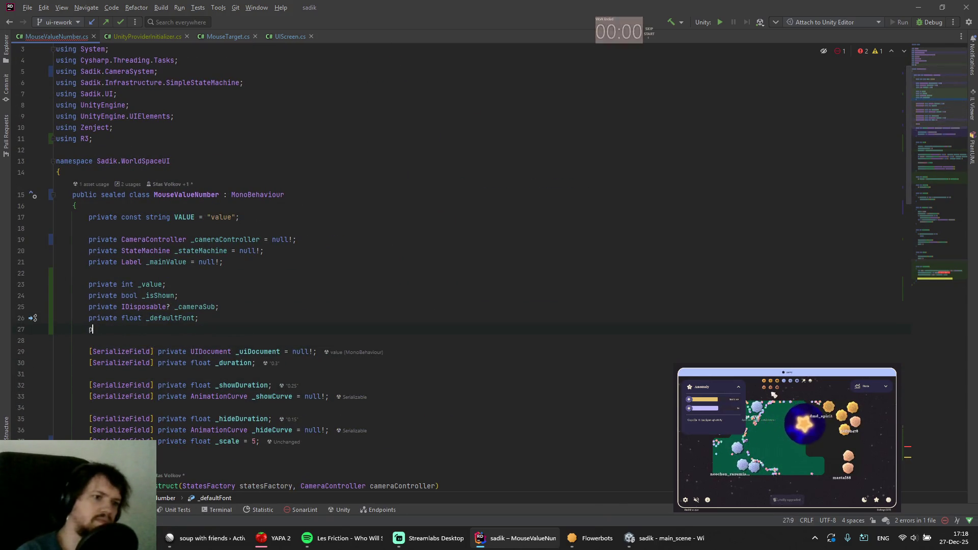
{"action": "type", "text": "rivate Vector2 hcan"}
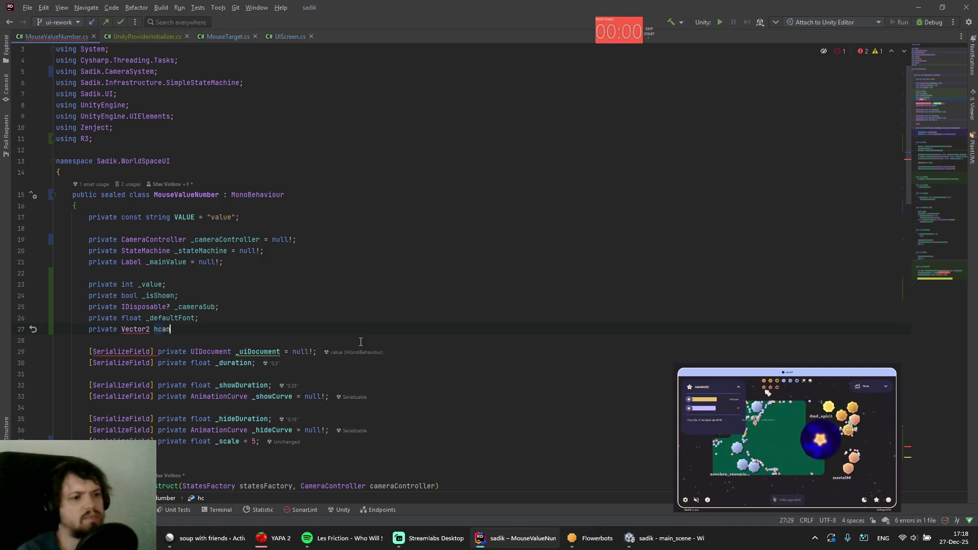
{"action": "key", "text": "BackSpace"}
{"action": "type", "text": "_"}
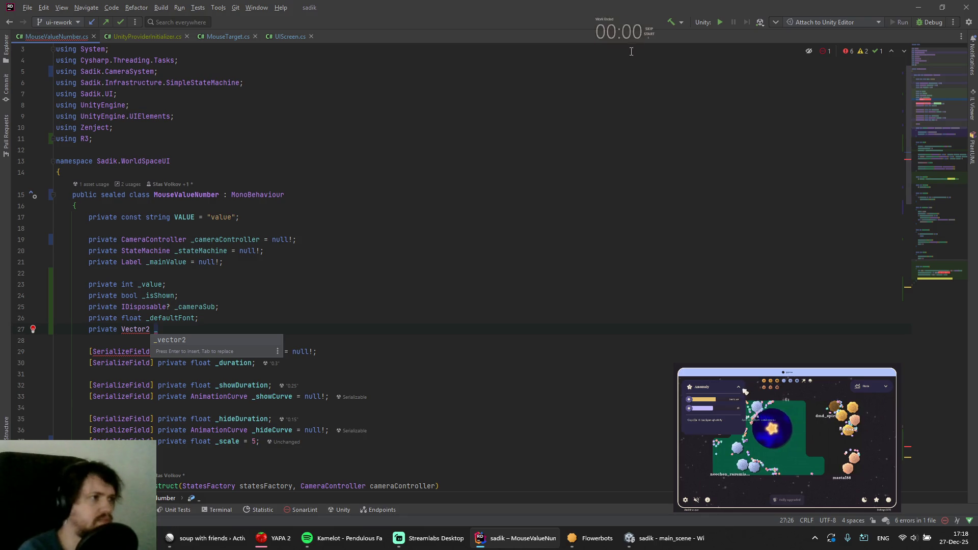
{"action": "left_click", "coordinate": [650, 35]}
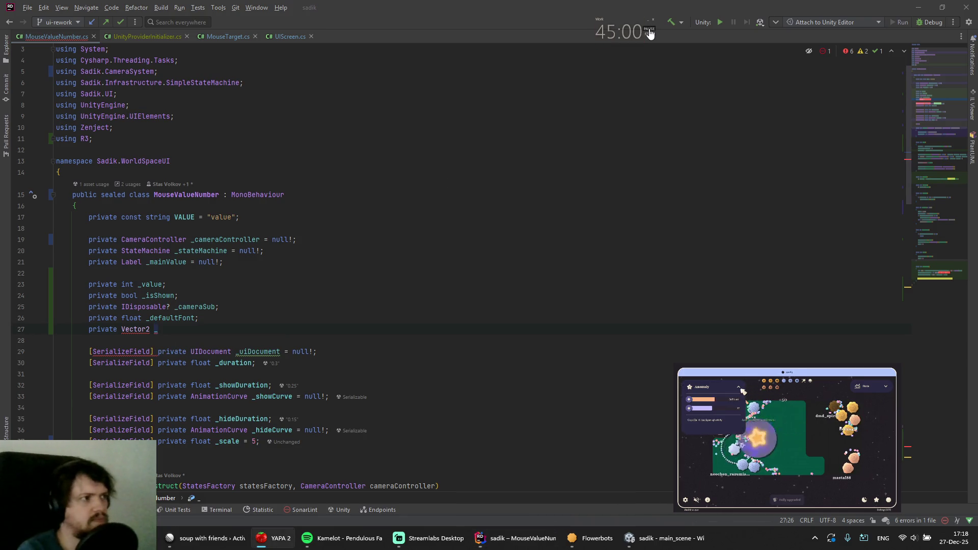
{"action": "left_click", "coordinate": [169, 335]}
{"action": "type", "text": "canvasSize;"}
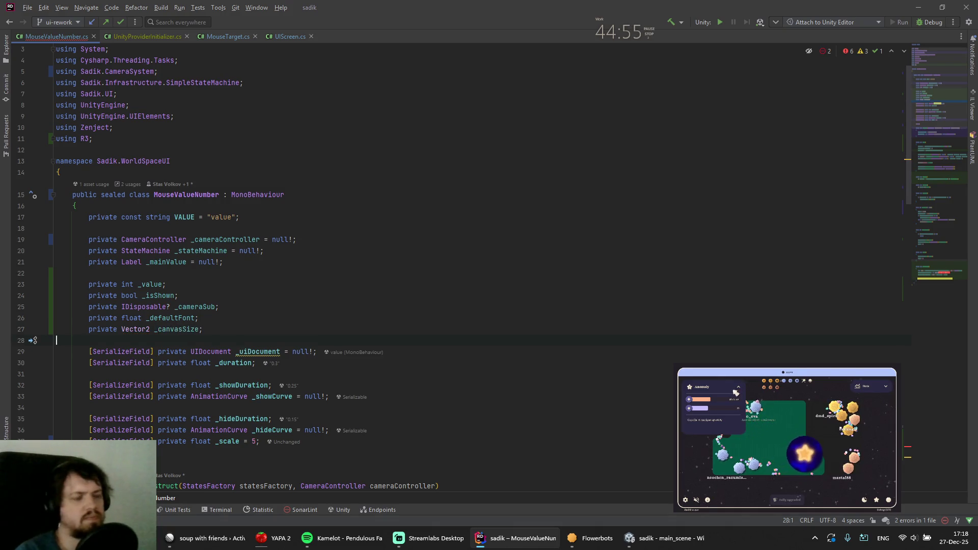
Add _canvasSize = _uiDocument.worldSpaceSize; at the top of Awake, then switch to Unity
{"action": "key", "text": "Down"}
{"action": "key", "text": "Down"}
{"action": "key", "text": "Down"}
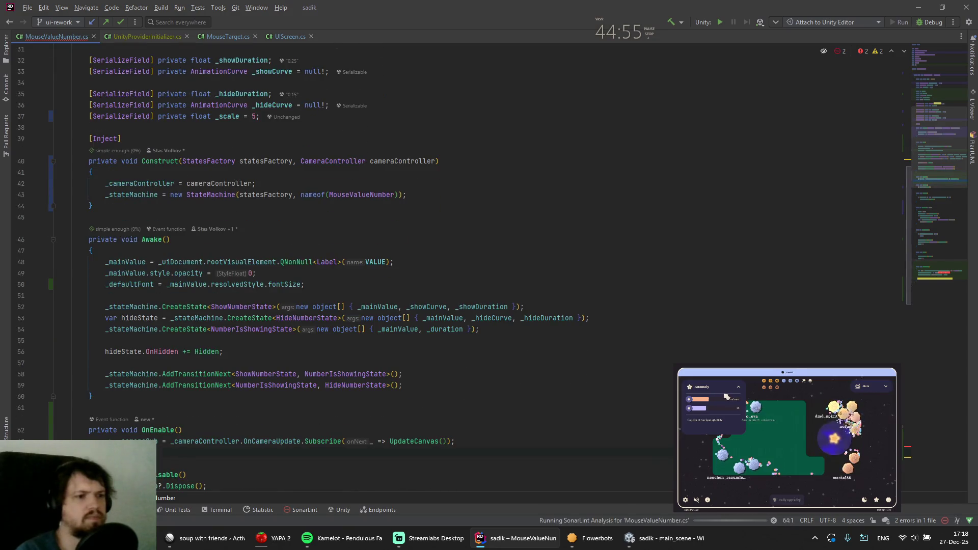
{"action": "key", "text": "Return"}
{"action": "type", "text": "_ca"}
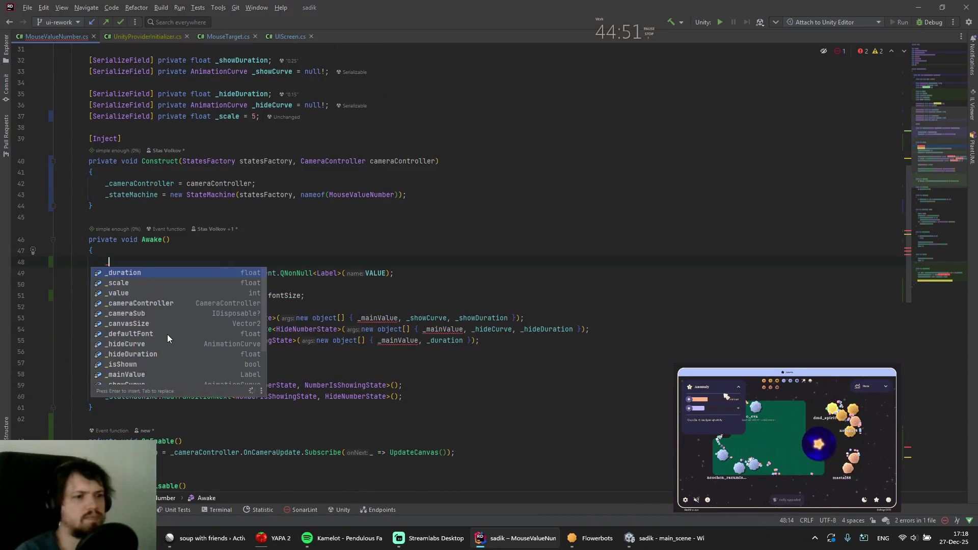
{"action": "key", "text": "Down"}
{"action": "key", "text": "Return"}
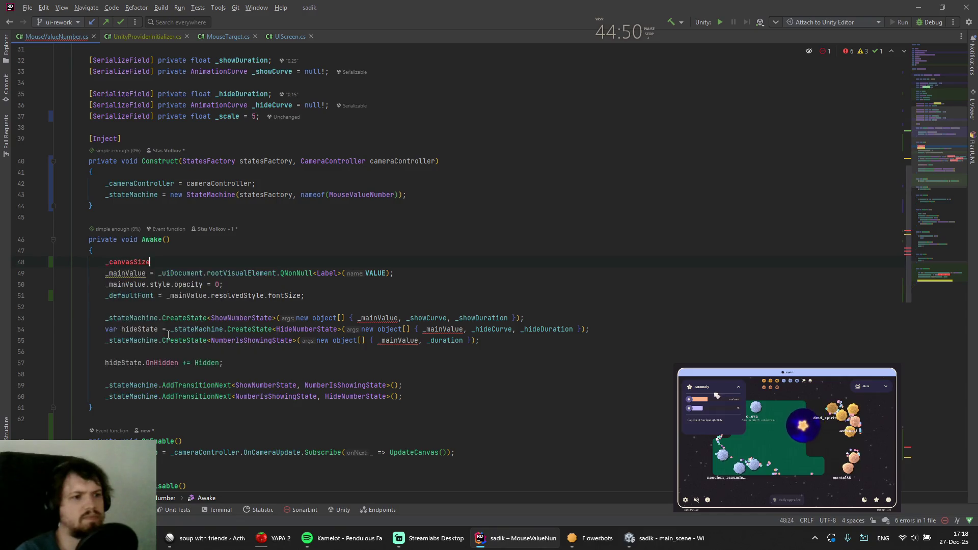
{"action": "type", "text": " = uid"}
{"action": "key", "text": "Return"}
{"action": "type", "text": ".wor"}
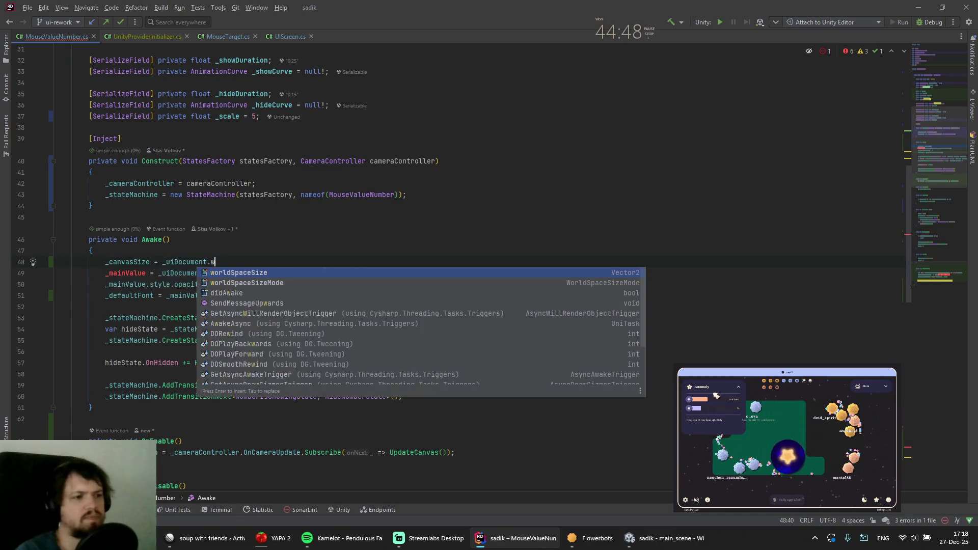
{"action": "key", "text": "Return"}
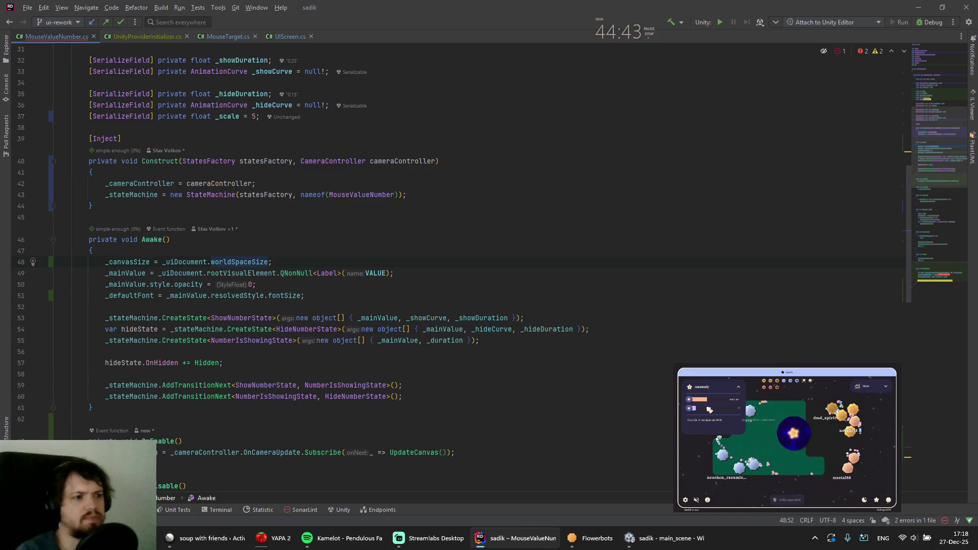
{"action": "key", "text": "alt+Tab"}
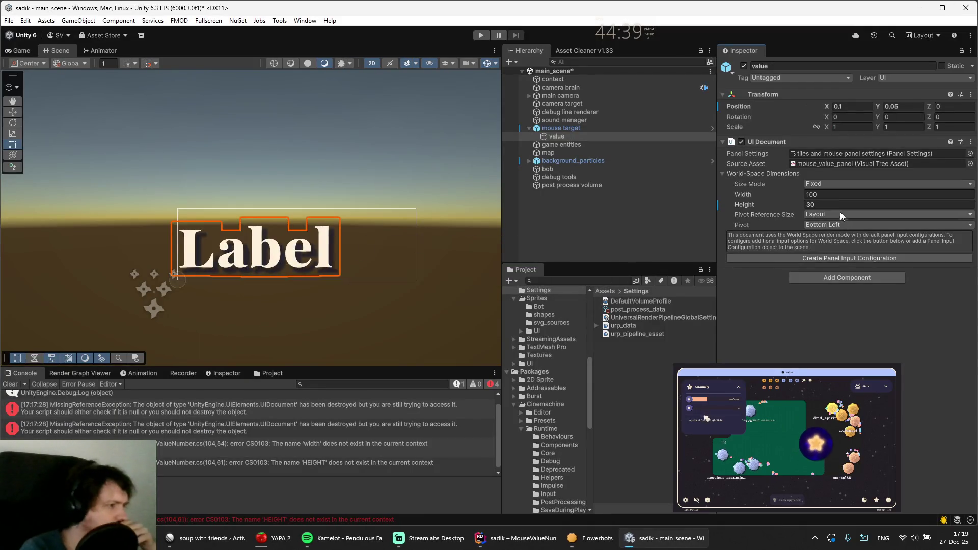
Set the UI Document's Size Mode to Dynamic, clear the Console, and return to Rider
{"action": "left_click", "coordinate": [813, 184]}
{"action": "left_click", "coordinate": [817, 197]}
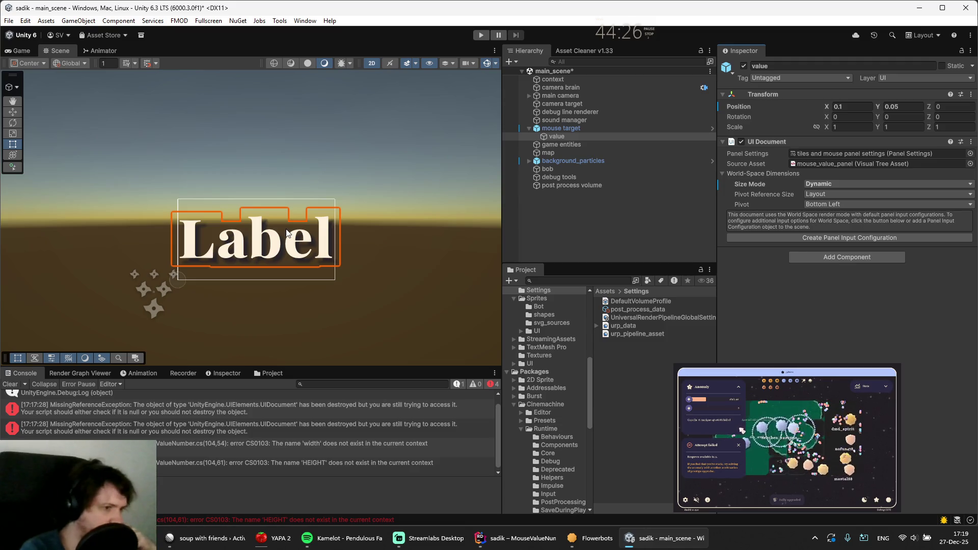
{"action": "left_click", "coordinate": [10, 385]}
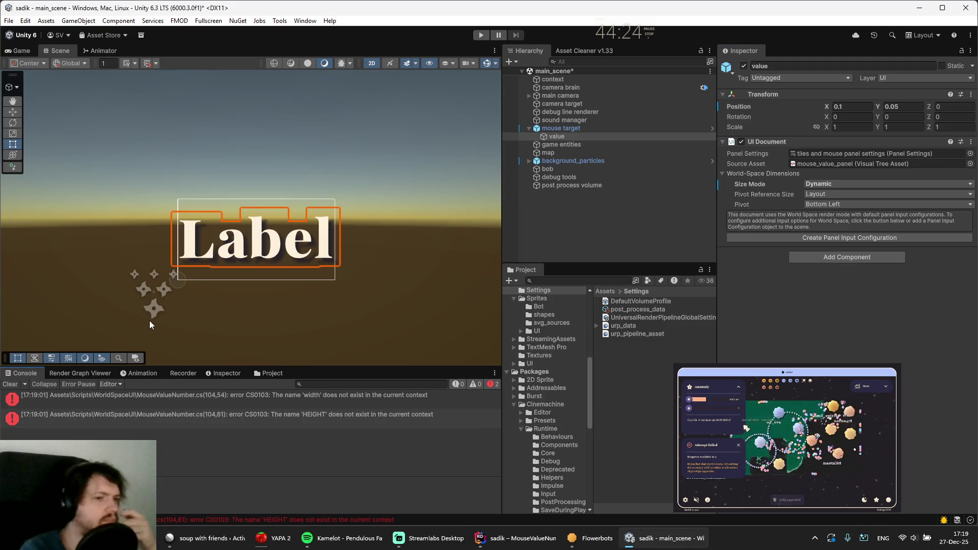
{"action": "left_click", "coordinate": [517, 538]}
{"action": "scroll", "coordinate": [389, 354], "scroll_direction": "down", "scroll_amount": 10}
Cut the _canvasSize field and its Awake assignment, then return to Unity to recompile
{"action": "scroll", "coordinate": [390, 354], "scroll_direction": "up", "scroll_amount": 5}
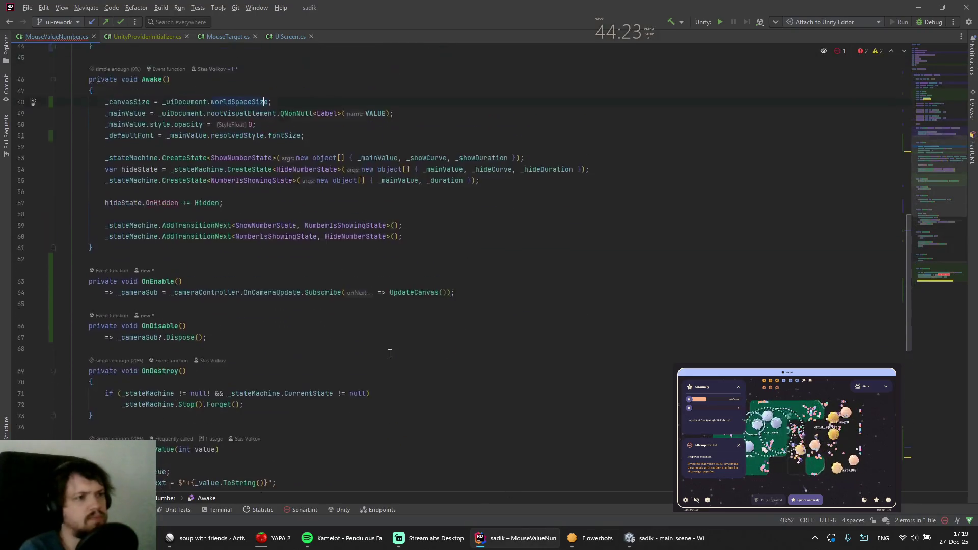
{"action": "scroll", "coordinate": [357, 316], "scroll_direction": "up", "scroll_amount": 13}
{"action": "left_click", "coordinate": [314, 278]}
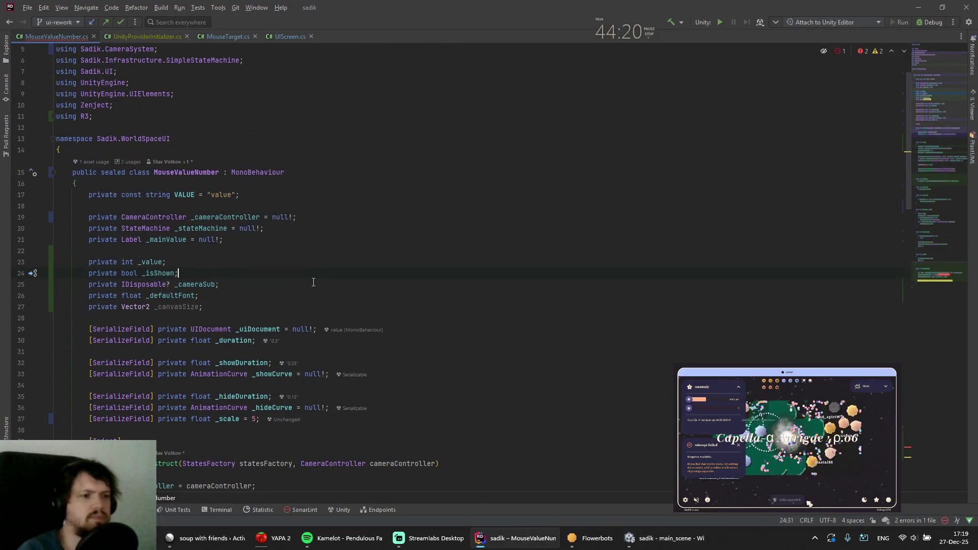
{"action": "key", "text": "ctrl+x"}
{"action": "key", "text": "ctrl+shift+BackSpace"}
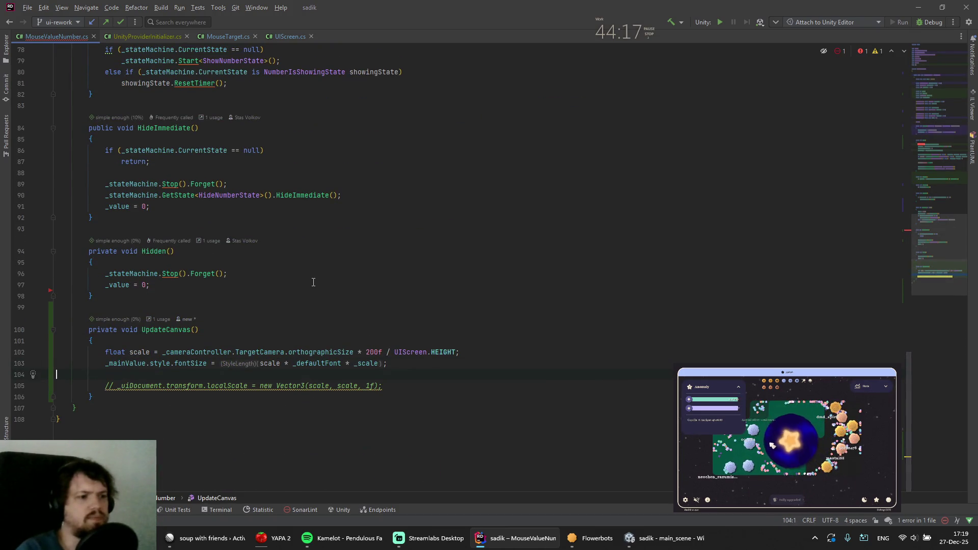
{"action": "key", "text": "ctrl+shift+BackSpace"}
{"action": "key", "text": "ctrl+shift+BackSpace"}
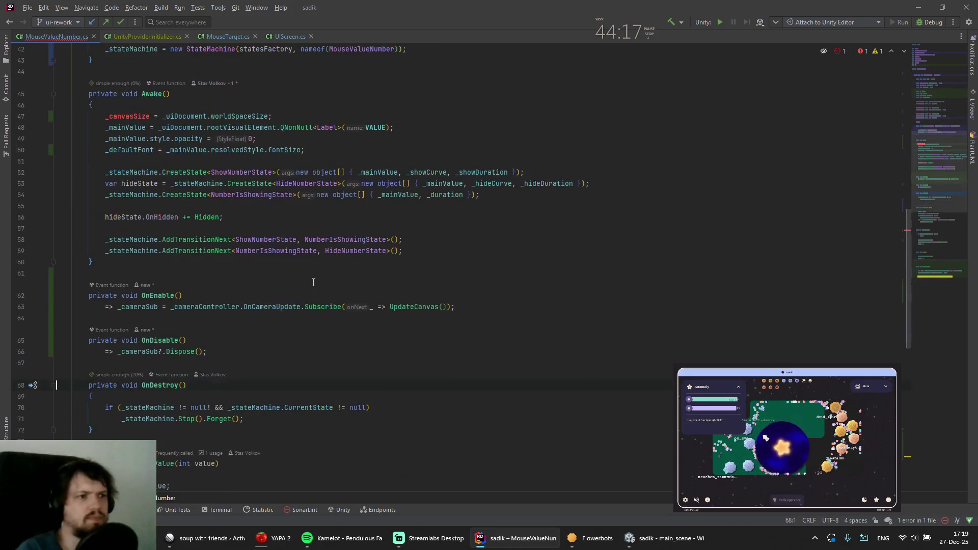
{"action": "key", "text": "ctrl+x"}
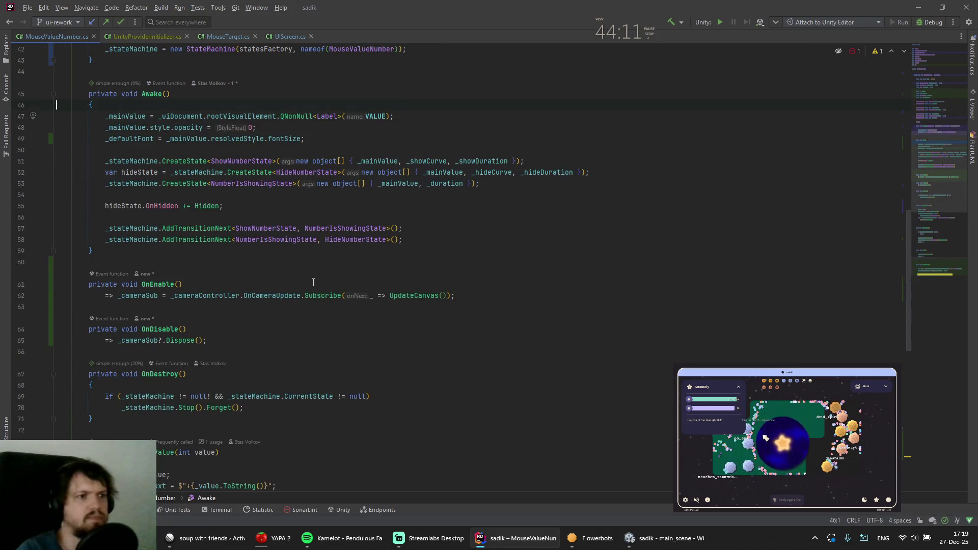
{"action": "key", "text": "alt+Tab"}
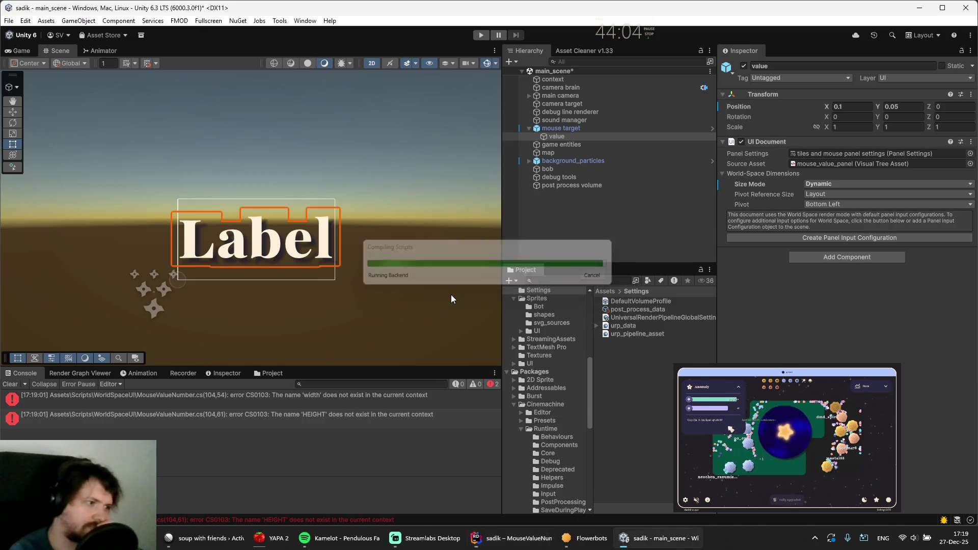
Enter Play mode to test the mouse value label
{"action": "left_click", "coordinate": [477, 34]}
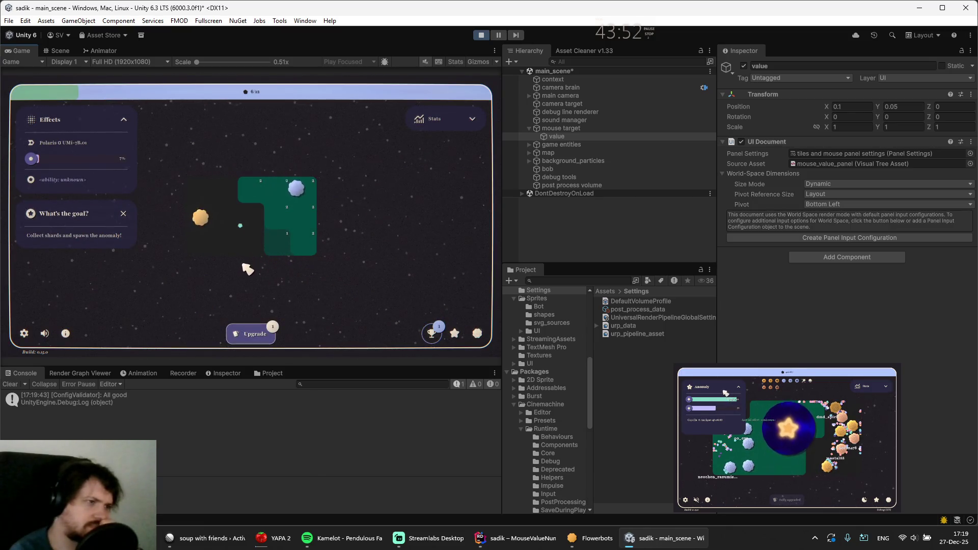
Set the mouse target's Mouse Value Number Scale to 2, then 3, and select the value label's Position Y
{"action": "left_click", "coordinate": [586, 128]}
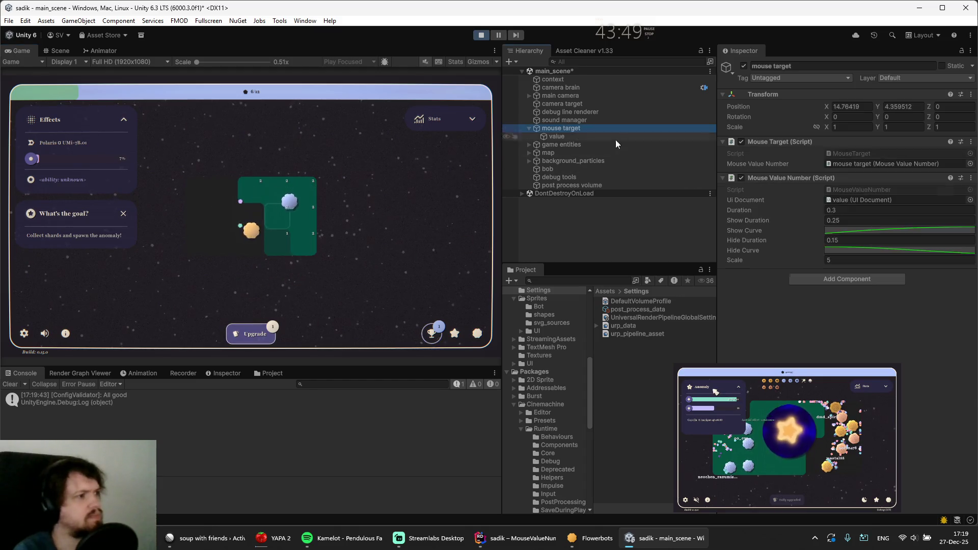
{"action": "double_click", "coordinate": [833, 259]}
{"action": "type", "text": "2"}
{"action": "key", "text": "Return"}
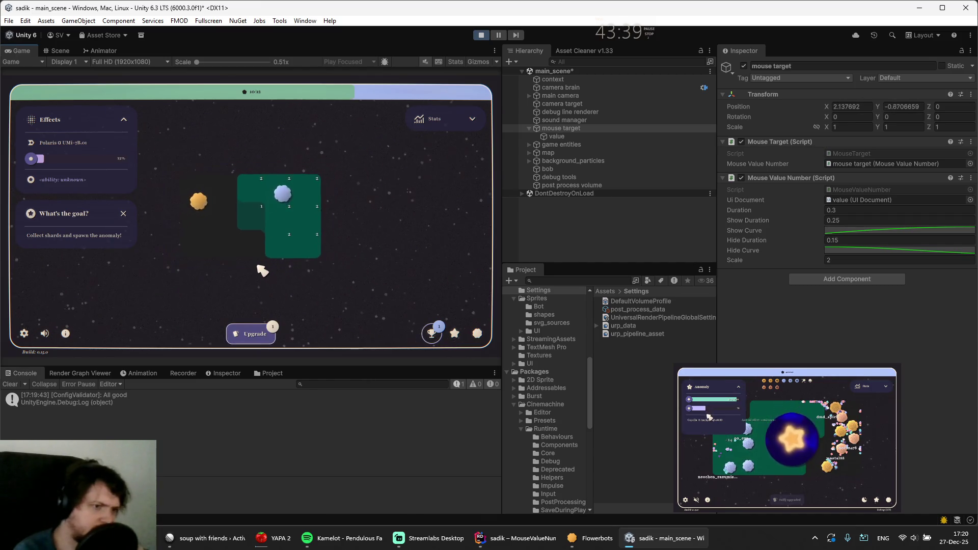
{"action": "left_click", "coordinate": [846, 260]}
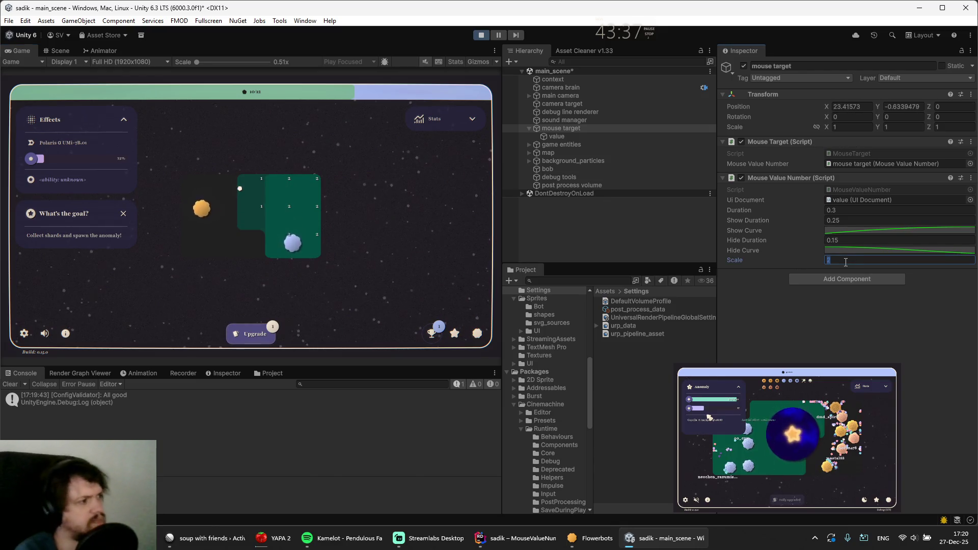
{"action": "type", "text": "2"}
{"action": "key", "text": "BackSpace"}
{"action": "type", "text": "3"}
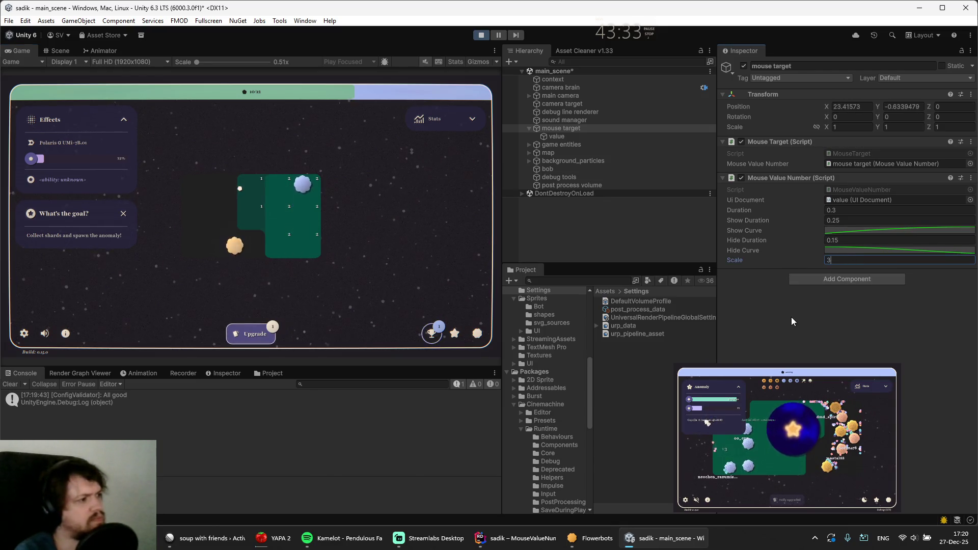
{"action": "key", "text": "Return"}
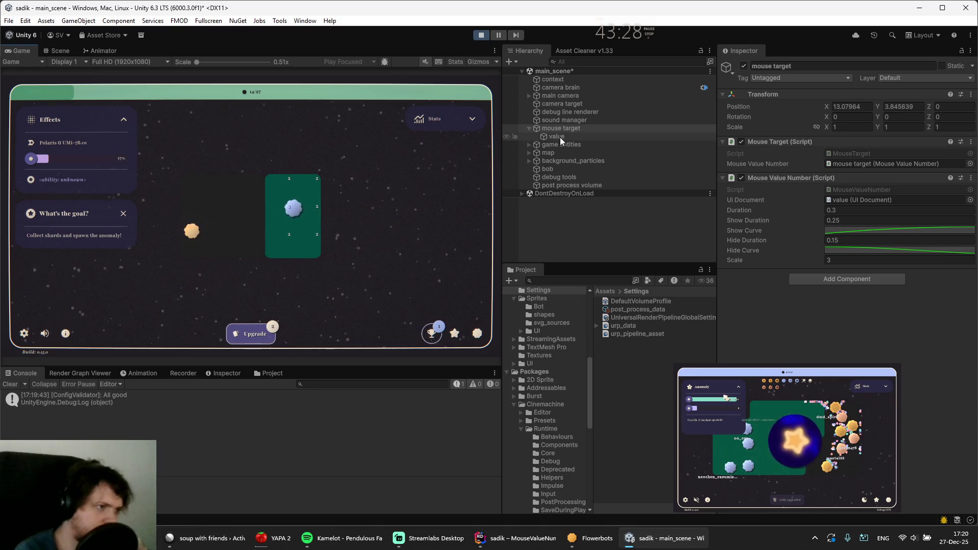
{"action": "left_click", "coordinate": [557, 136]}
{"action": "left_click", "coordinate": [902, 107]}
Set the value label's Position Y to 0 and uncheck the game's Display tile capacity setting
{"action": "type", "text": "0"}
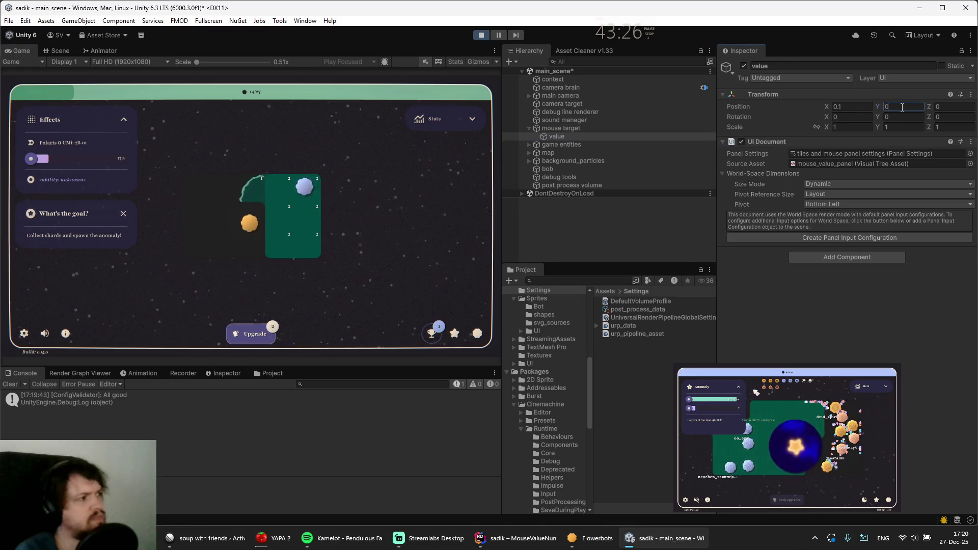
{"action": "key", "text": "Return"}
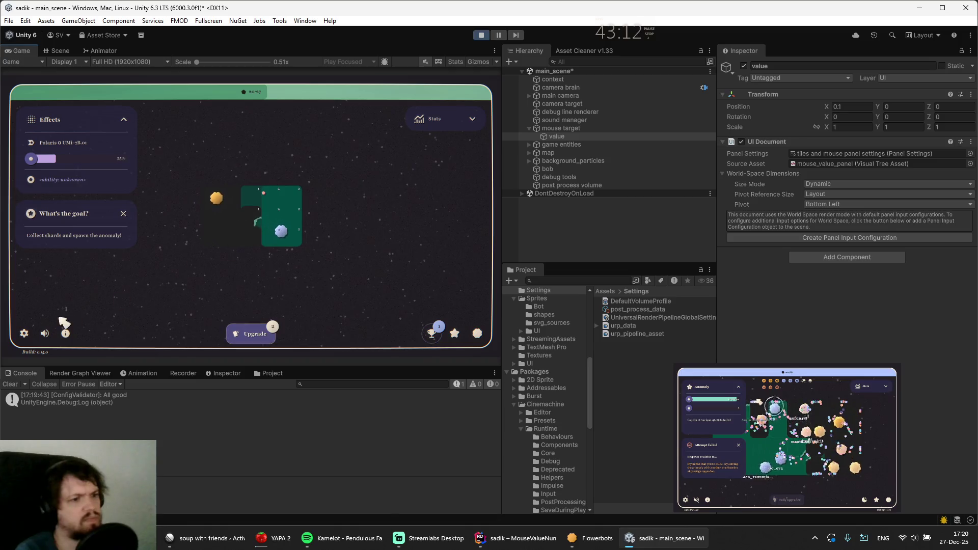
{"action": "left_click", "coordinate": [24, 333]}
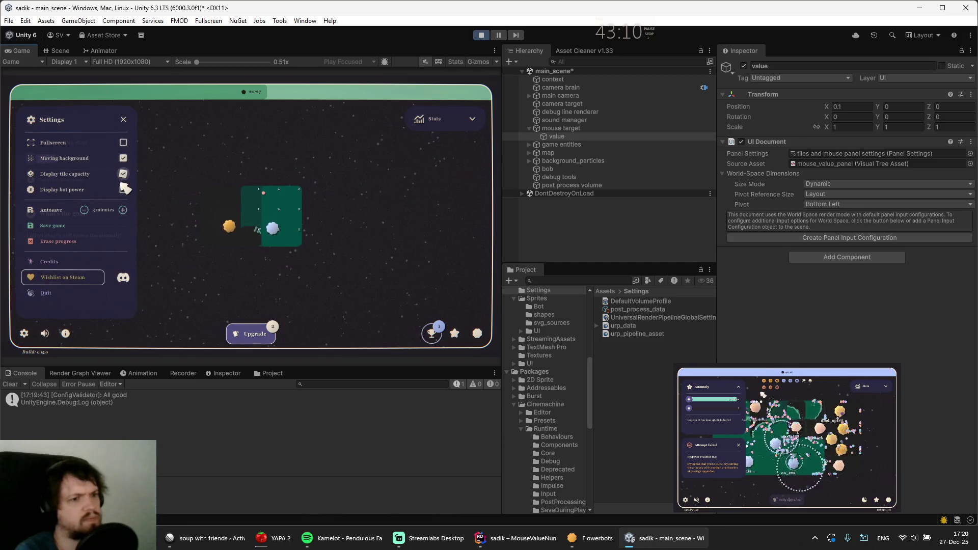
{"action": "left_click", "coordinate": [122, 174]}
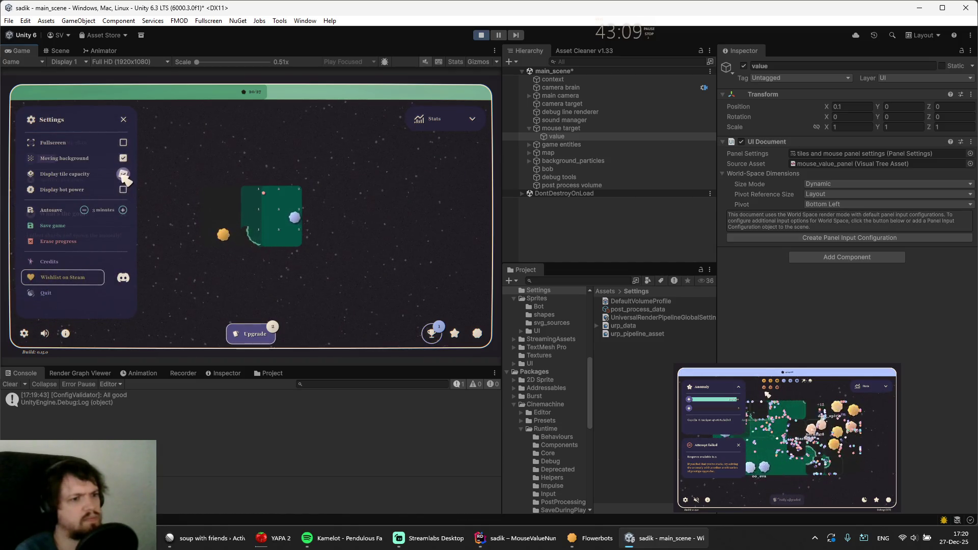
{"action": "left_click", "coordinate": [24, 334]}
{"action": "scroll", "coordinate": [263, 214], "scroll_direction": "up", "scroll_amount": 3}
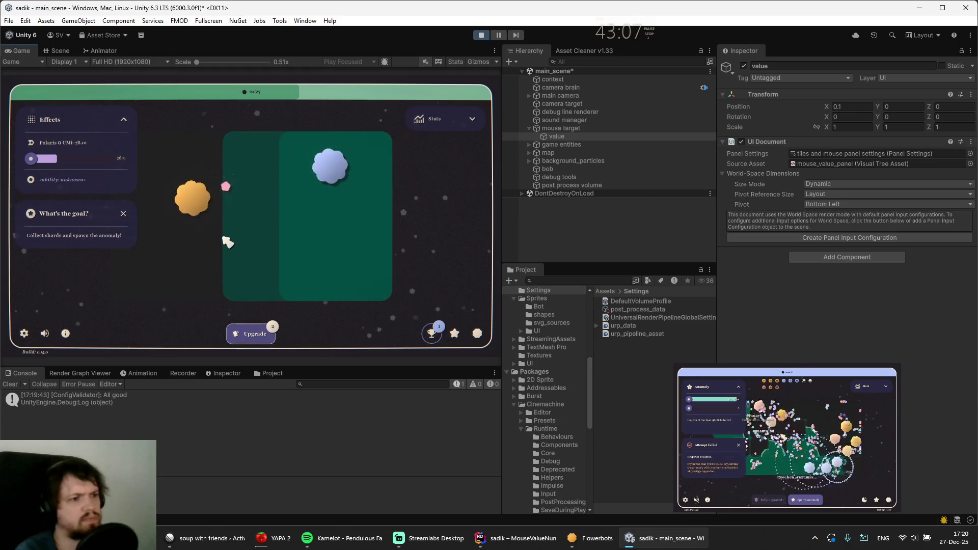
{"action": "scroll", "coordinate": [235, 199], "scroll_direction": "down", "scroll_amount": 3}
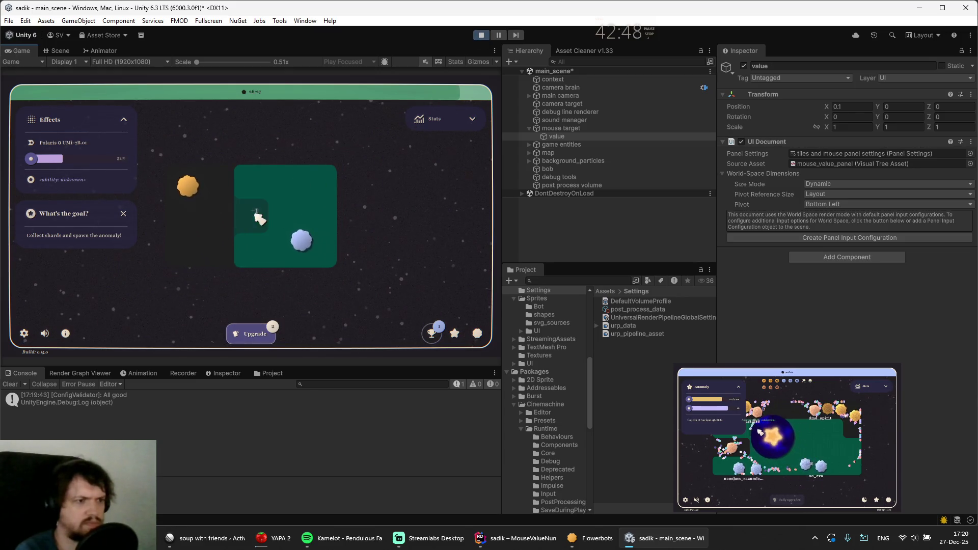
Stop Play mode after reviewing the mouse target and value objects
{"action": "left_click", "coordinate": [557, 130]}
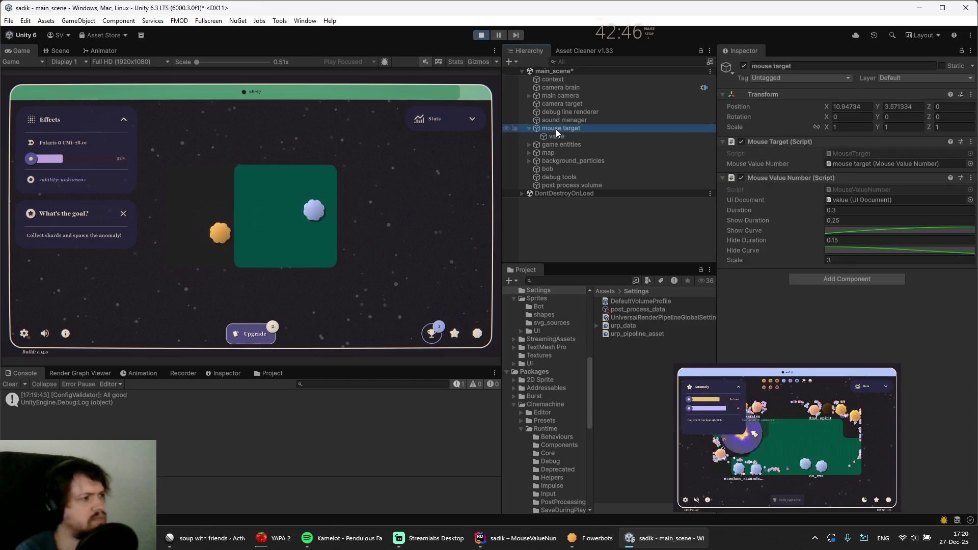
{"action": "left_click", "coordinate": [558, 136]}
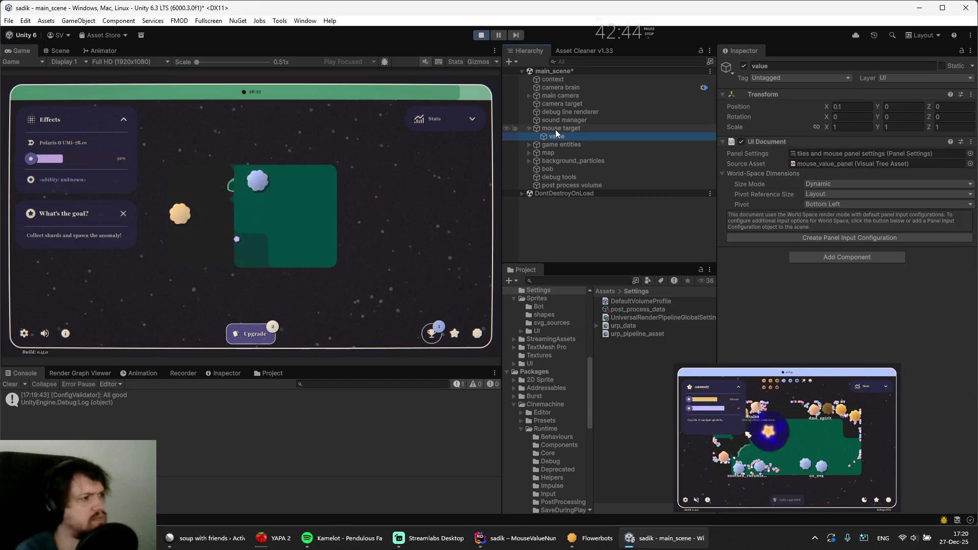
{"action": "left_click", "coordinate": [556, 130]}
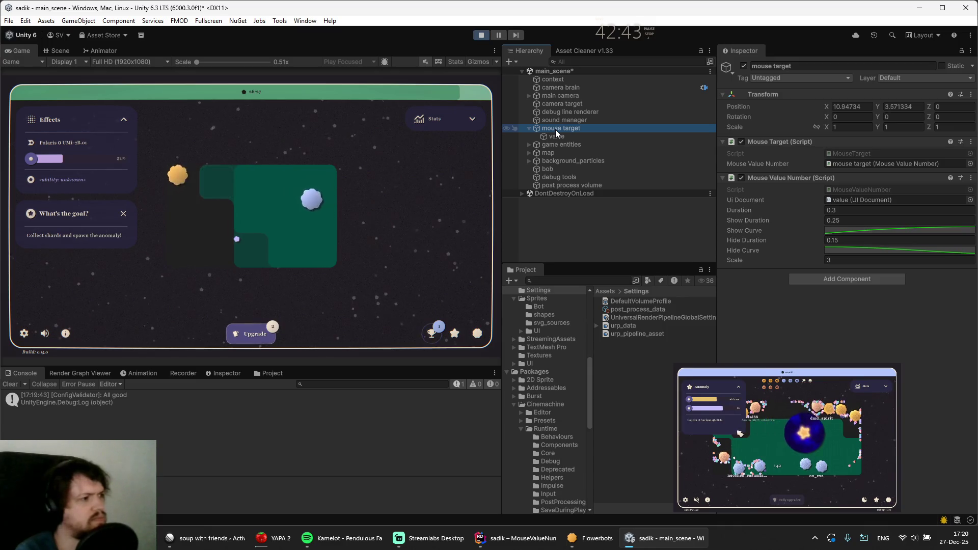
{"action": "key", "text": "ctrl+p"}
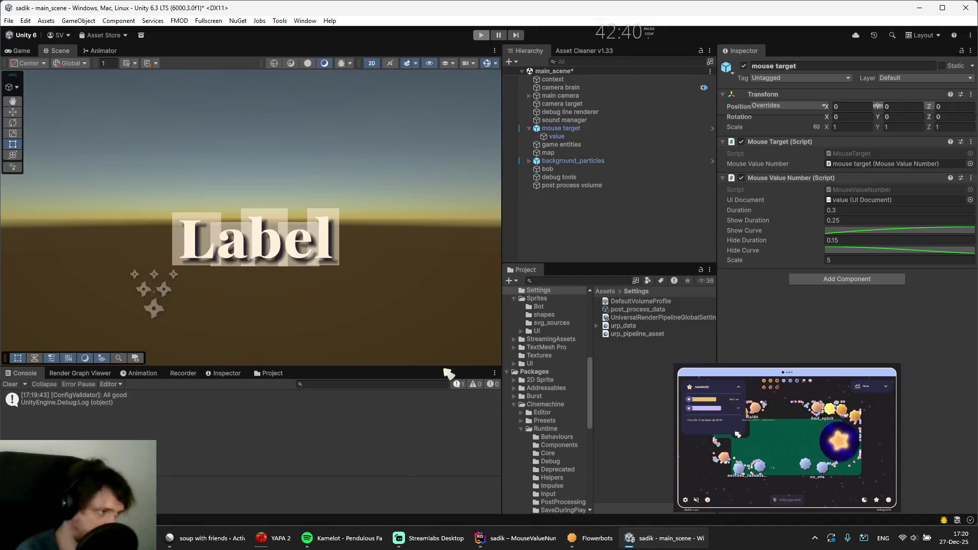
Reapply Scale 3 and label Position Y 0, then open mouse_value_panel.uxml in UI Builder
{"action": "left_click", "coordinate": [603, 136]}
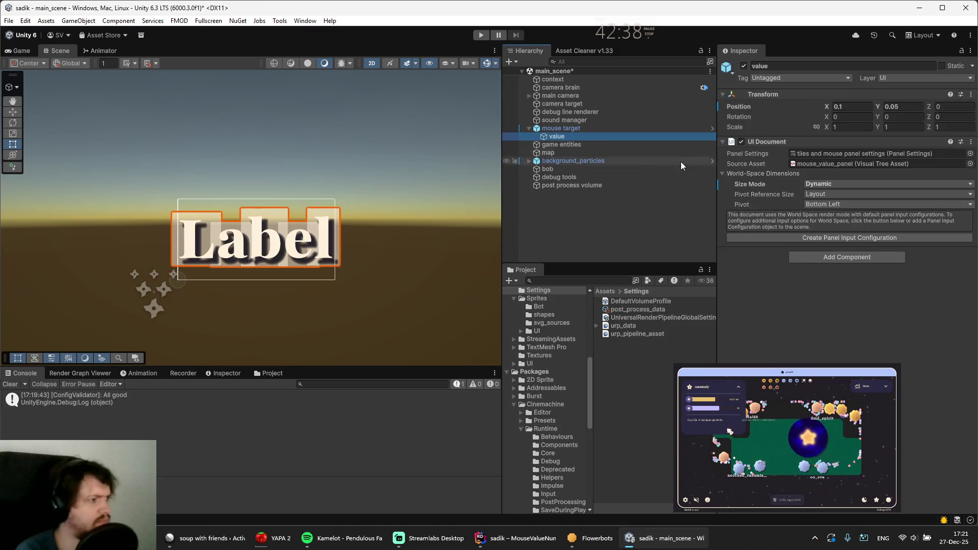
{"action": "left_click", "coordinate": [568, 130]}
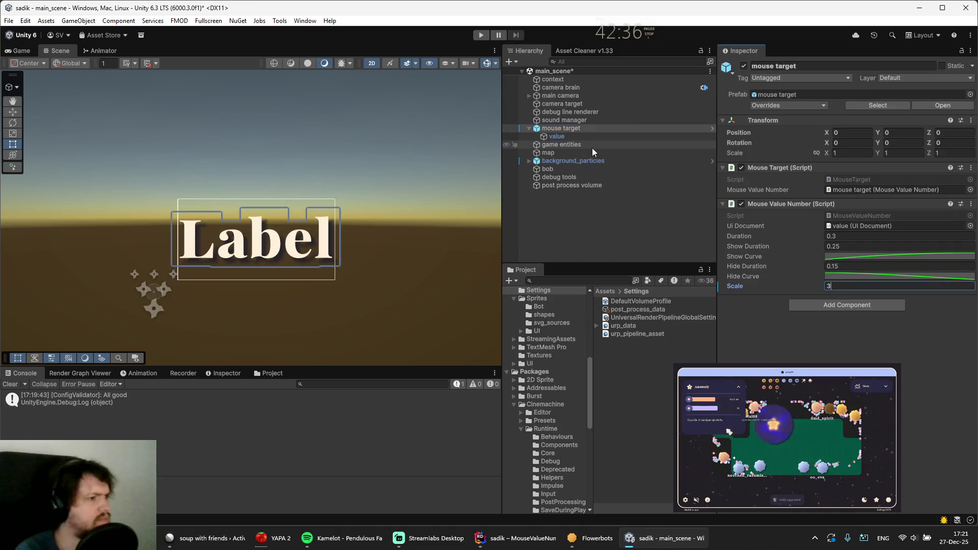
{"action": "left_click", "coordinate": [582, 138]}
{"action": "left_click", "coordinate": [886, 109]}
{"action": "type", "text": "0"}
{"action": "key", "text": "Return"}
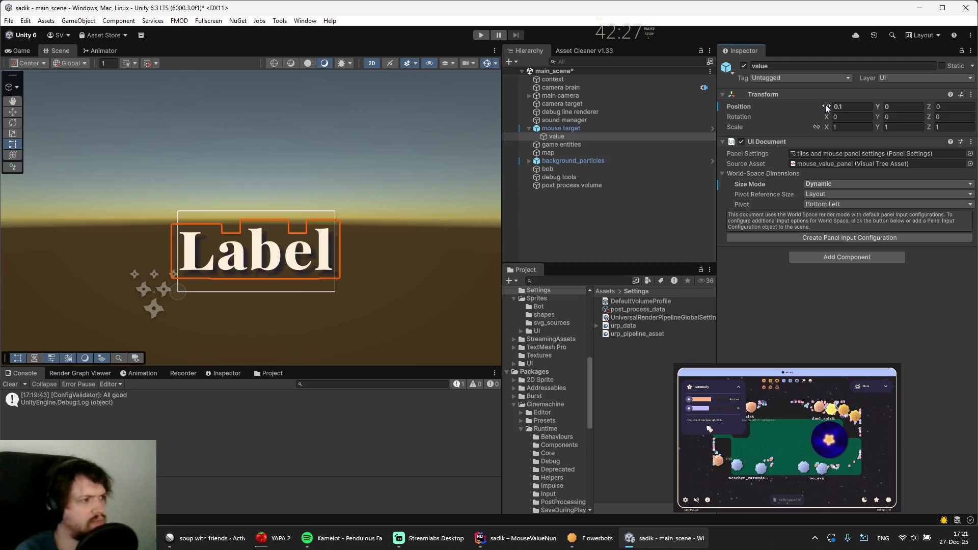
{"action": "left_click", "coordinate": [819, 162]}
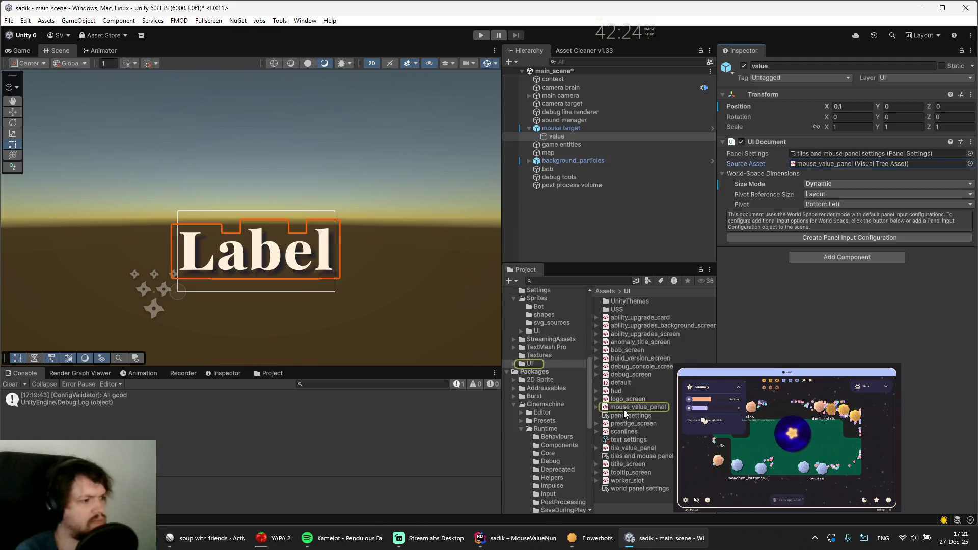
{"action": "double_click", "coordinate": [624, 408]}
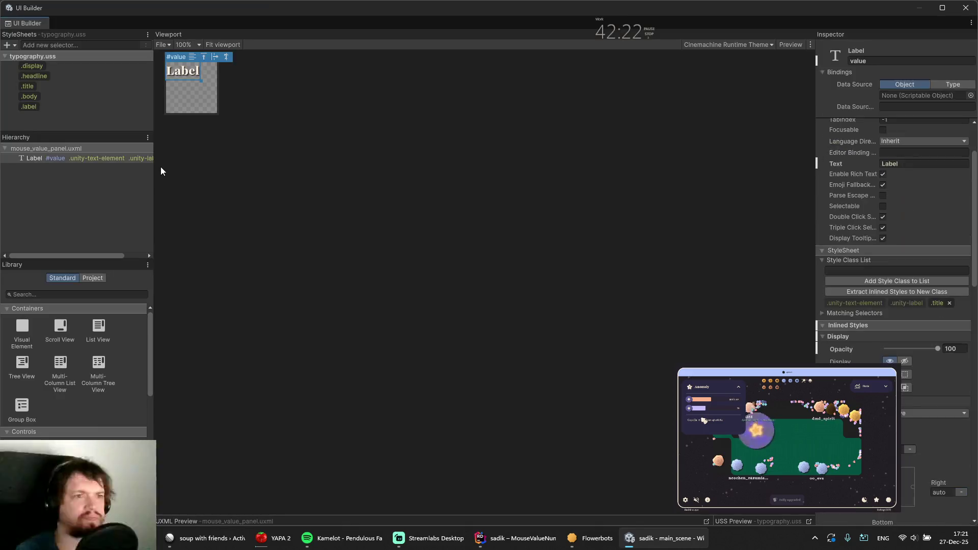
Give the value Label a Flex Grow of 1 and close UI Builder, saving mouse_value_panel
{"action": "left_click", "coordinate": [34, 159]}
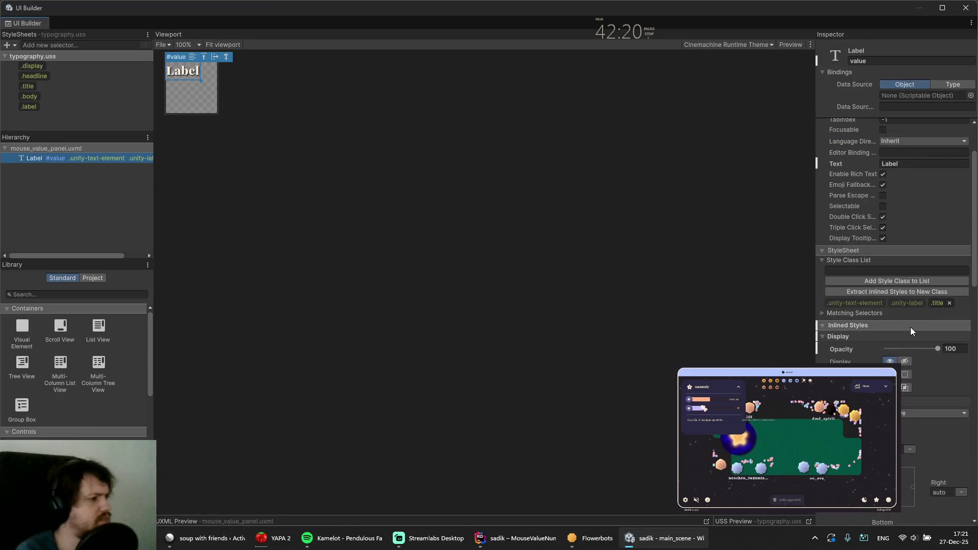
{"action": "scroll", "coordinate": [910, 327], "scroll_direction": "down", "scroll_amount": 10}
{"action": "type", "text": "1"}
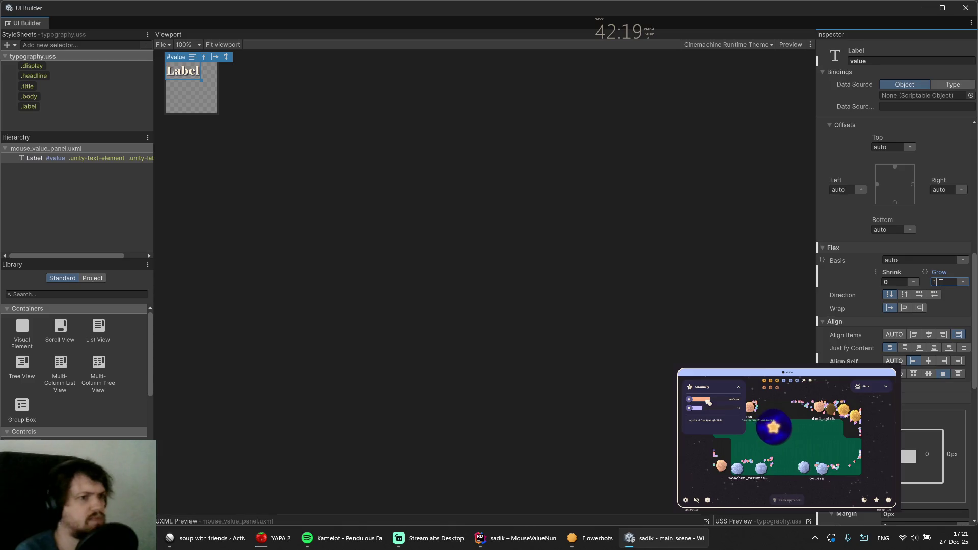
{"action": "key", "text": "Return"}
{"action": "left_click", "coordinate": [966, 7]}
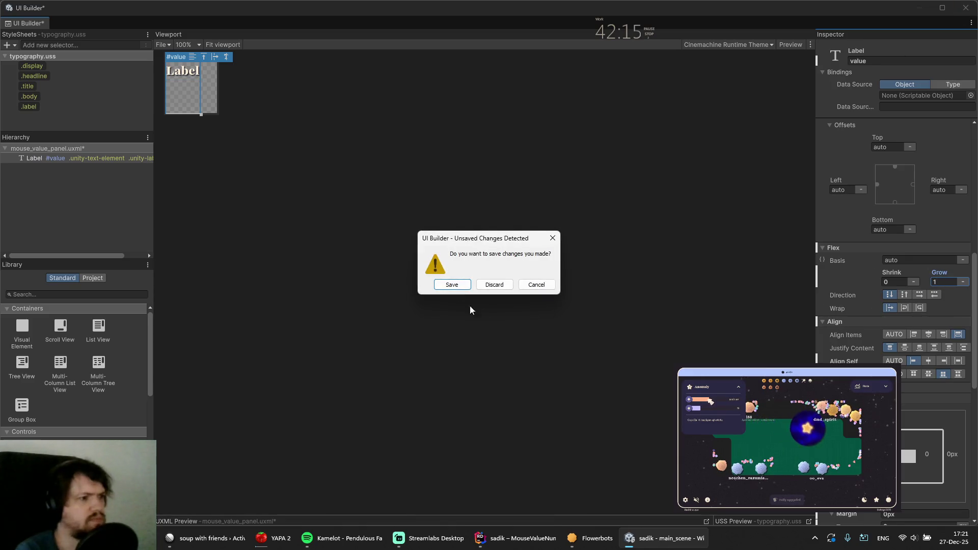
{"action": "left_click", "coordinate": [452, 284]}
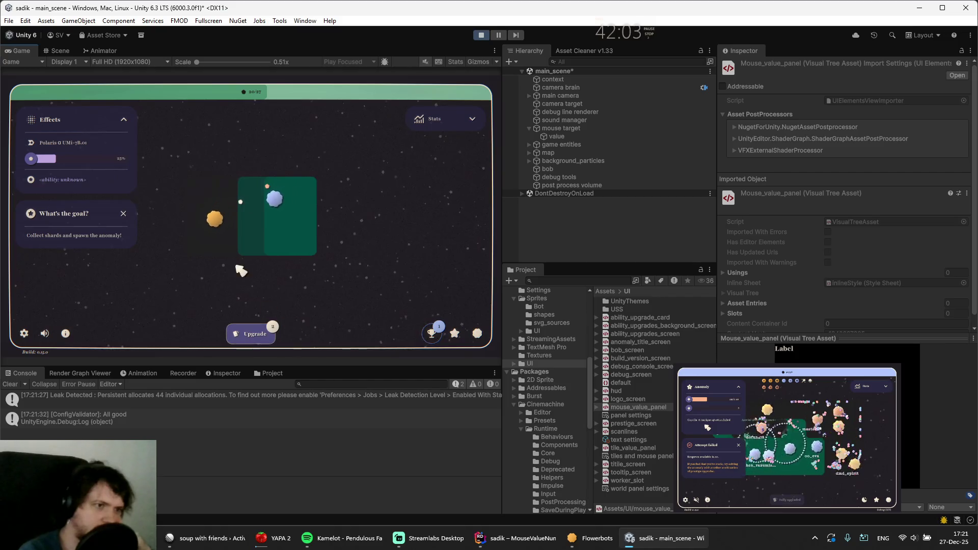
Collect shards in the running game and inspect the value label and mouse target objects
{"action": "left_click", "coordinate": [280, 206]}
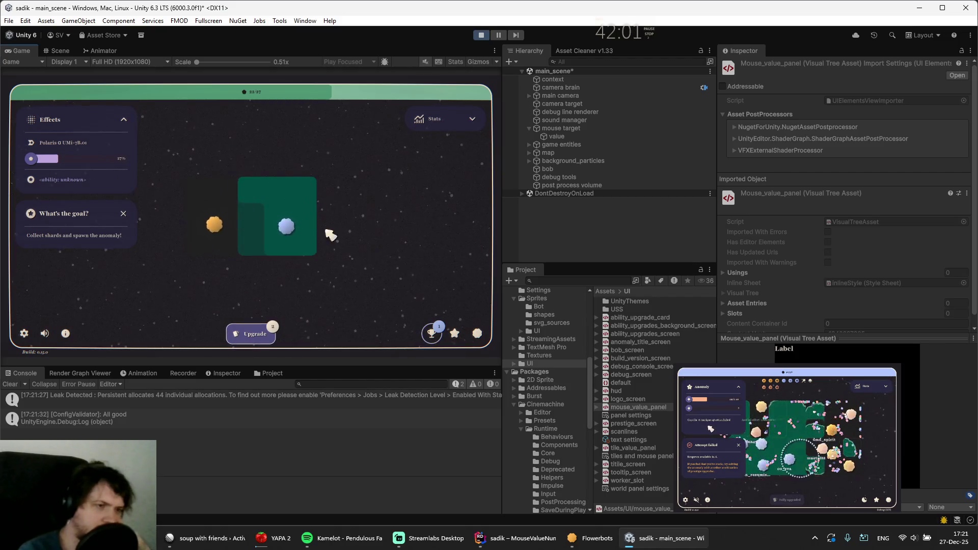
{"action": "left_click", "coordinate": [565, 136]}
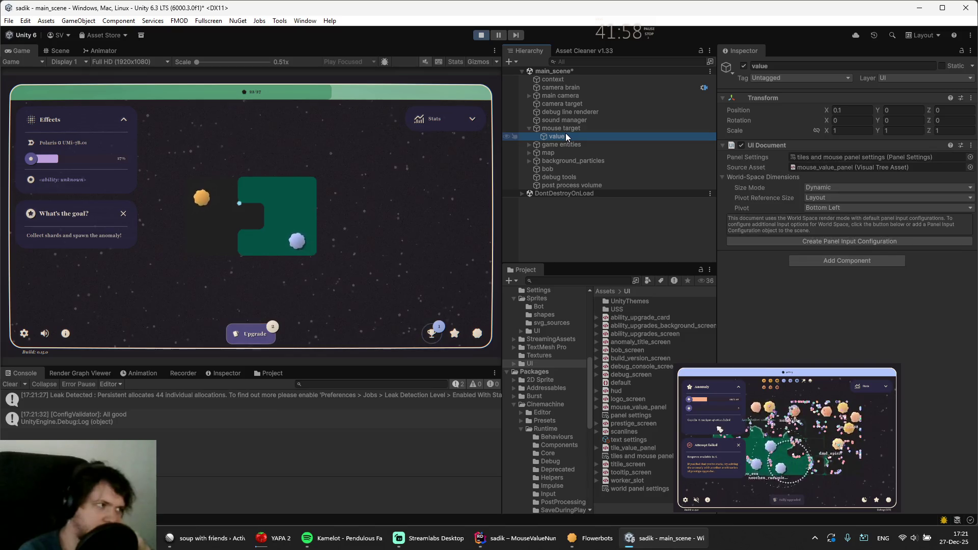
{"action": "left_click", "coordinate": [565, 128]}
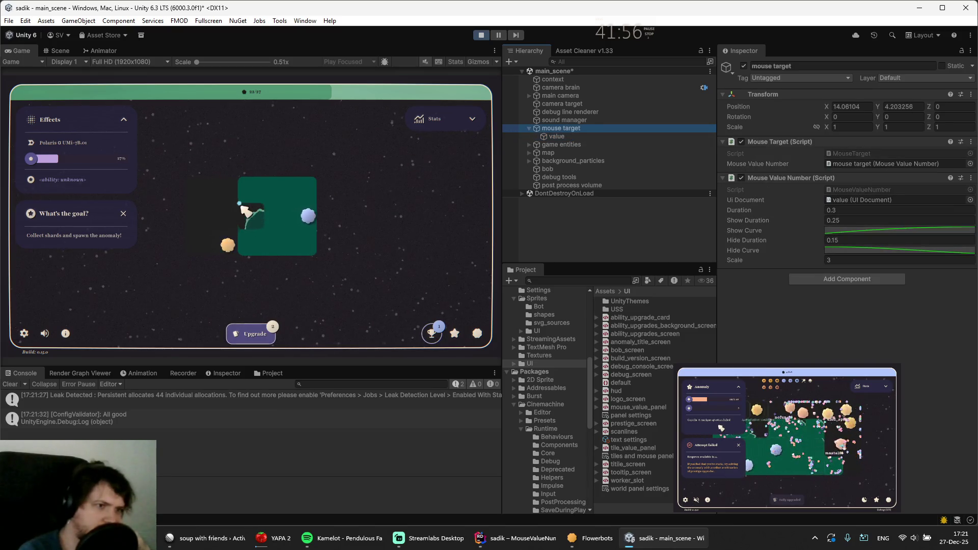
{"action": "left_click", "coordinate": [255, 252]}
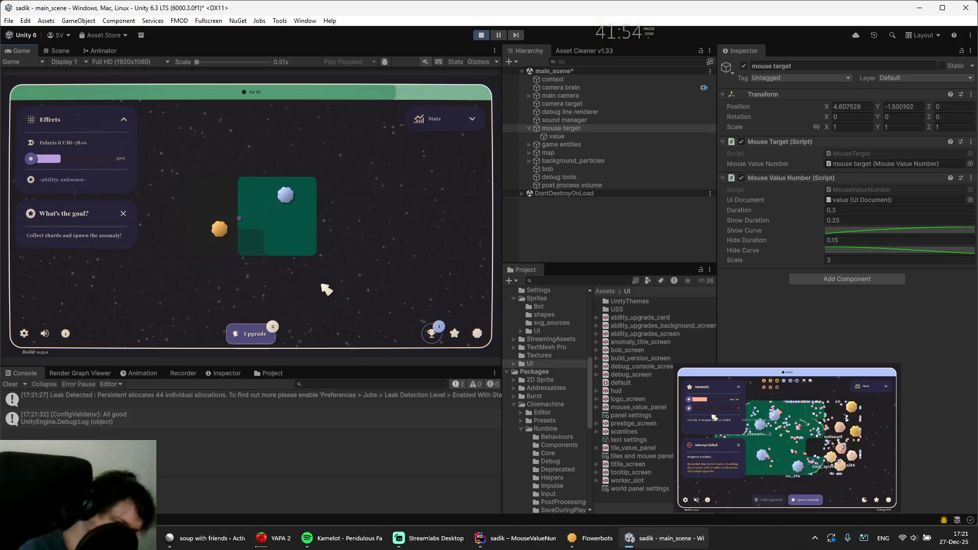
Turn on debug mode with F3, add a large batch of shards, then stop the test run
{"action": "key", "text": "F3"}
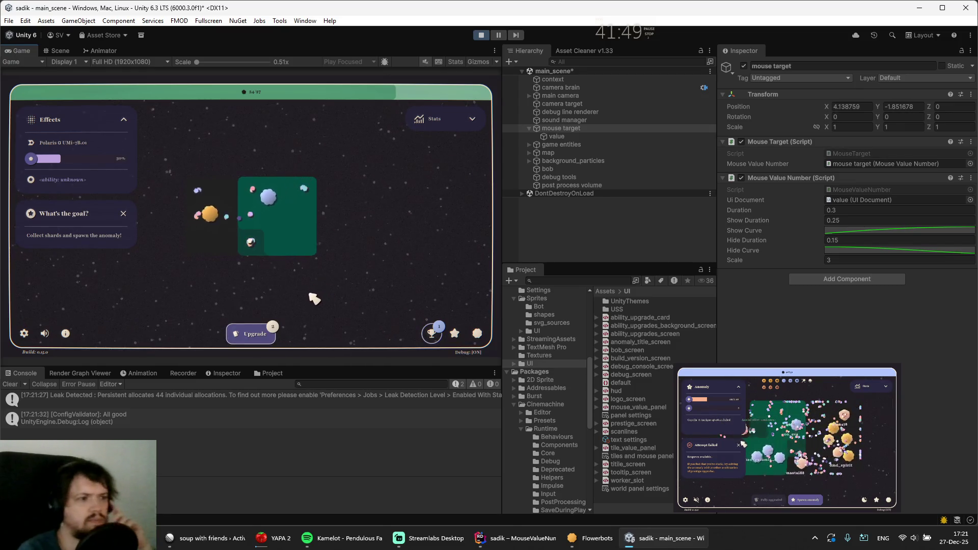
{"action": "left_click", "coordinate": [262, 252]}
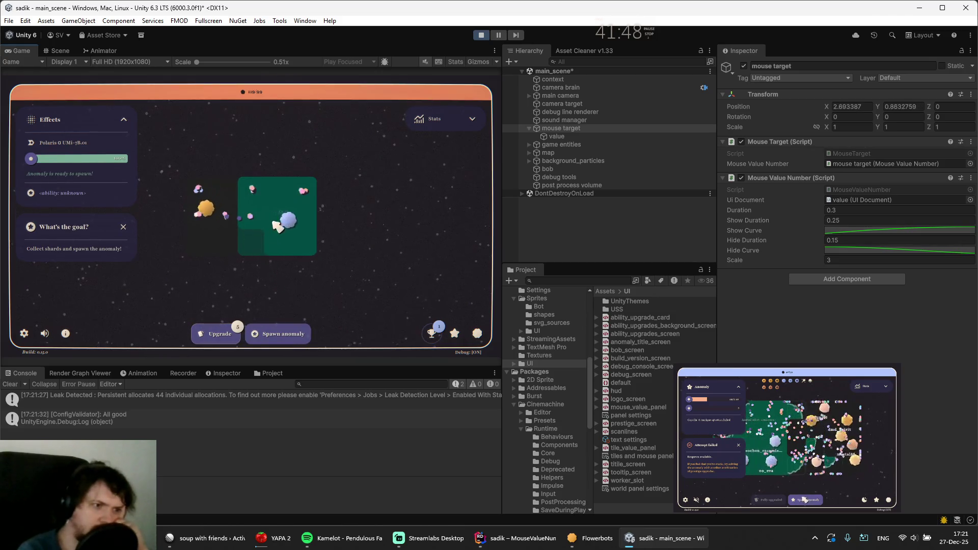
{"action": "scroll", "coordinate": [207, 196], "scroll_direction": "up", "scroll_amount": 3}
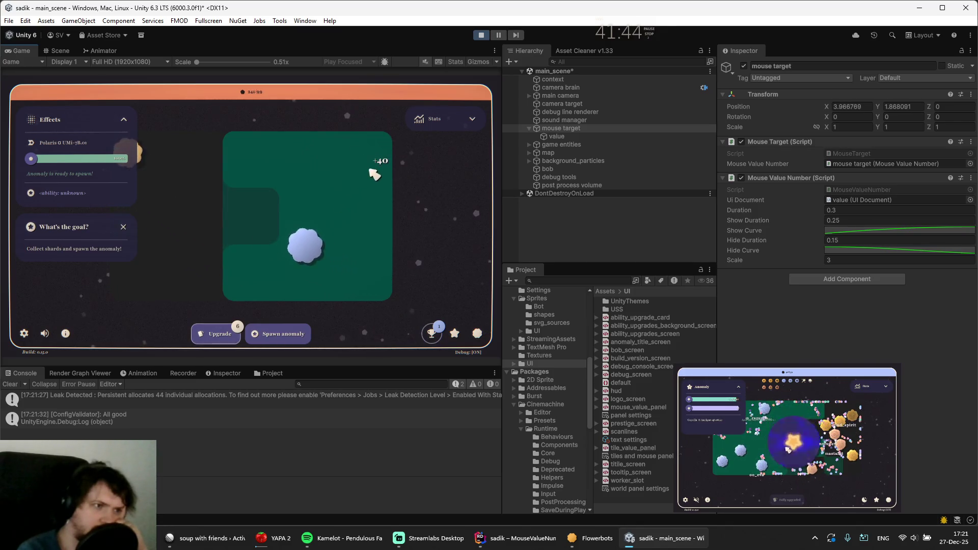
{"action": "scroll", "coordinate": [327, 226], "scroll_direction": "down", "scroll_amount": 3}
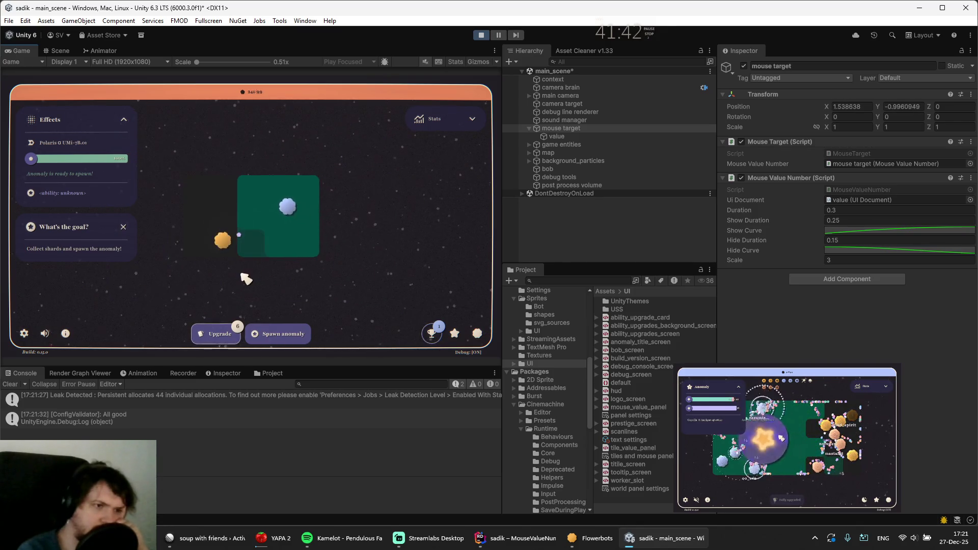
{"action": "scroll", "coordinate": [247, 242], "scroll_direction": "up", "scroll_amount": 3}
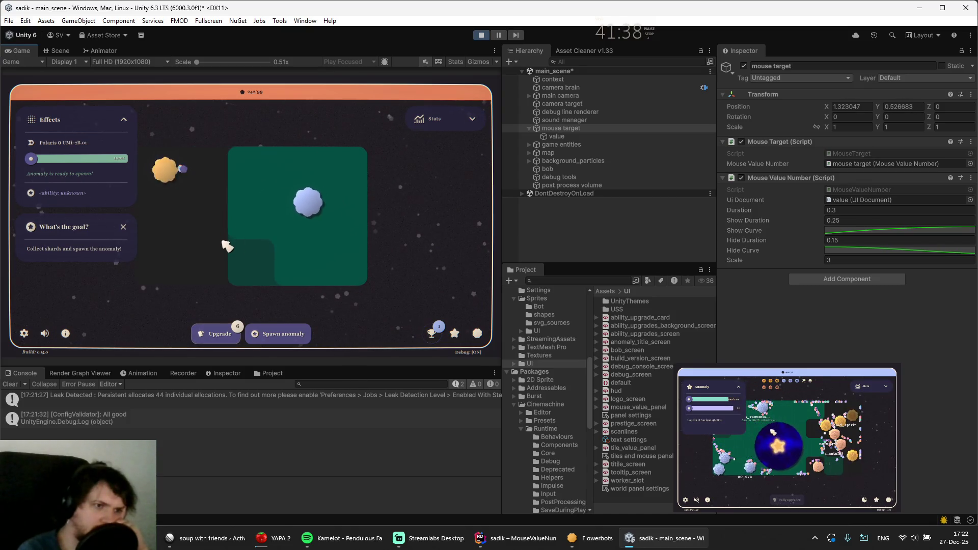
{"action": "scroll", "coordinate": [219, 204], "scroll_direction": "down", "scroll_amount": 3}
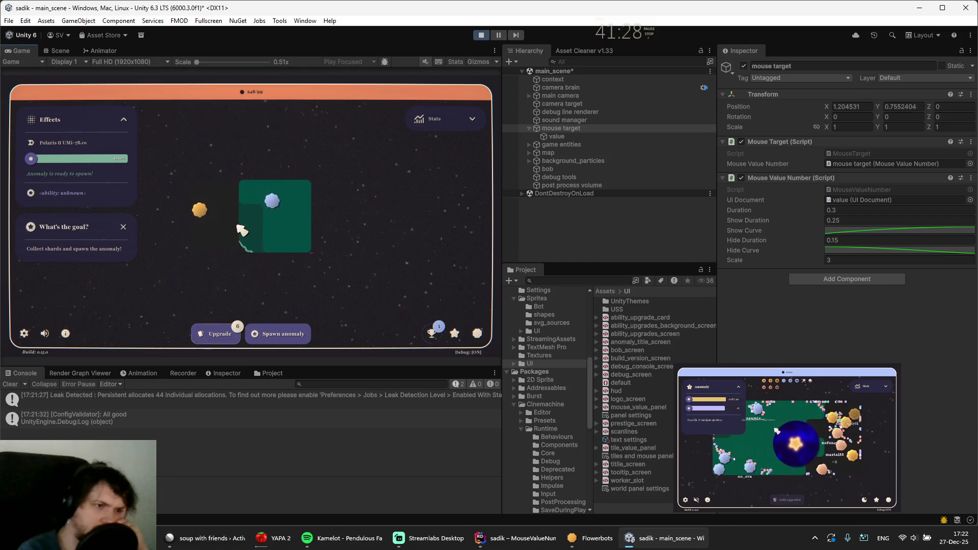
{"action": "scroll", "coordinate": [234, 224], "scroll_direction": "up", "scroll_amount": 3}
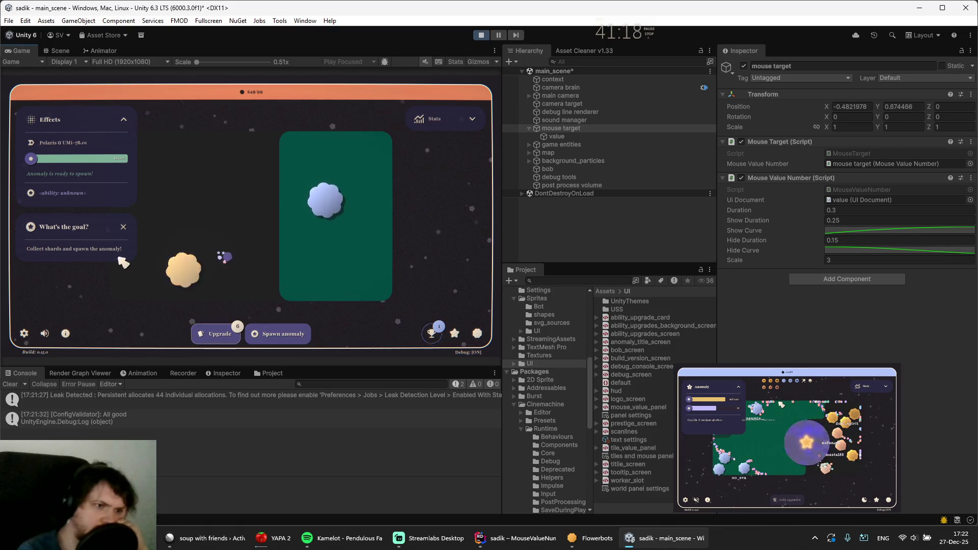
{"action": "left_click", "coordinate": [480, 36]}
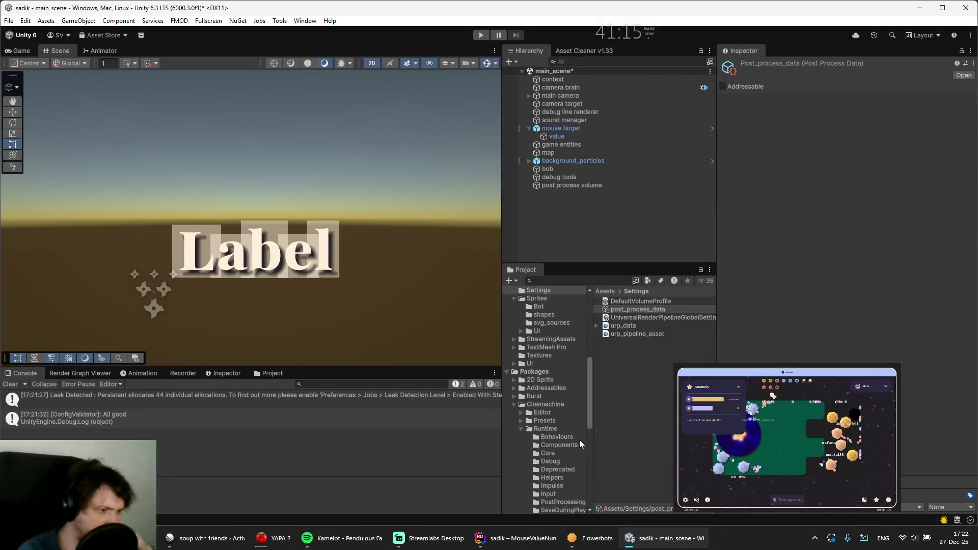
Open mouse_value_panel in UI Builder and apply the .body style to the Label
{"action": "left_click", "coordinate": [556, 136]}
{"action": "left_click", "coordinate": [801, 166]}
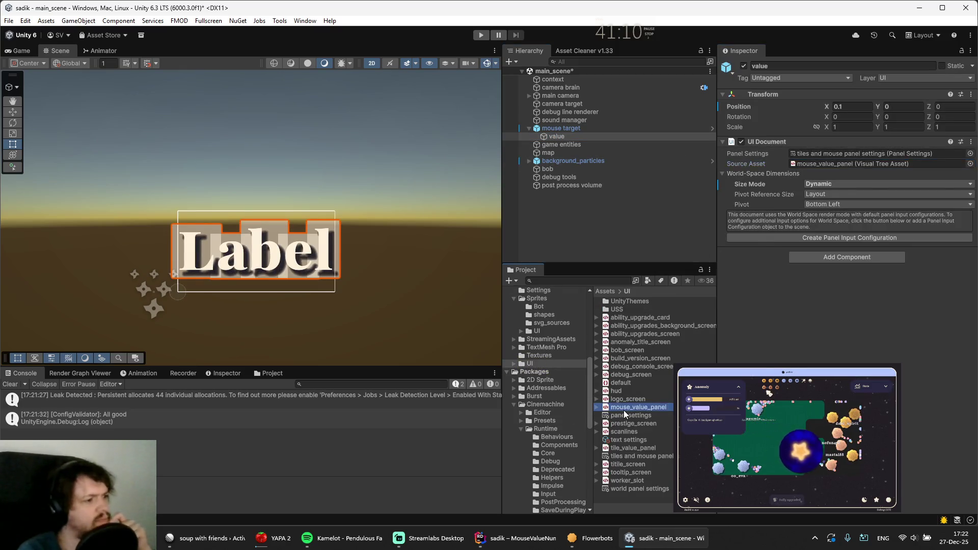
{"action": "double_click", "coordinate": [623, 410]}
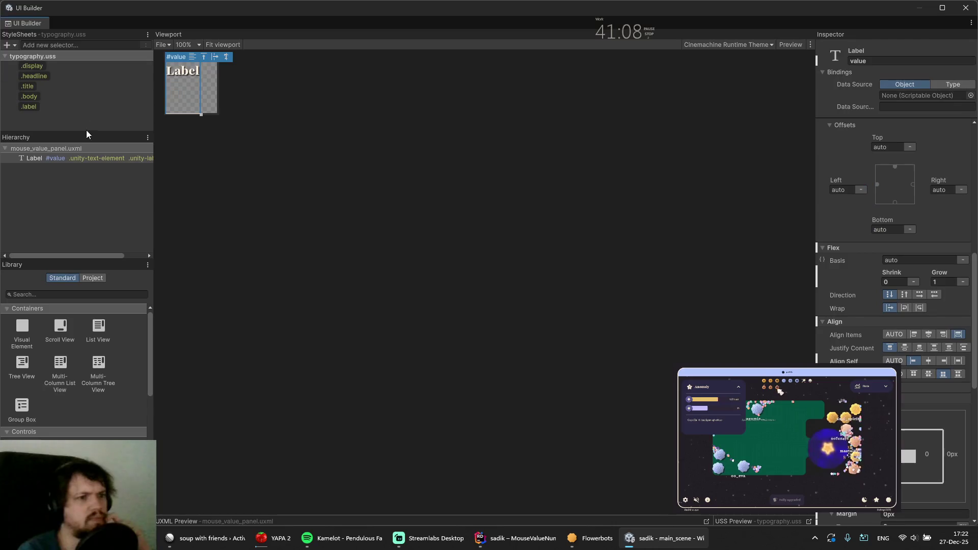
{"action": "scroll", "coordinate": [912, 247], "scroll_direction": "up", "scroll_amount": 10}
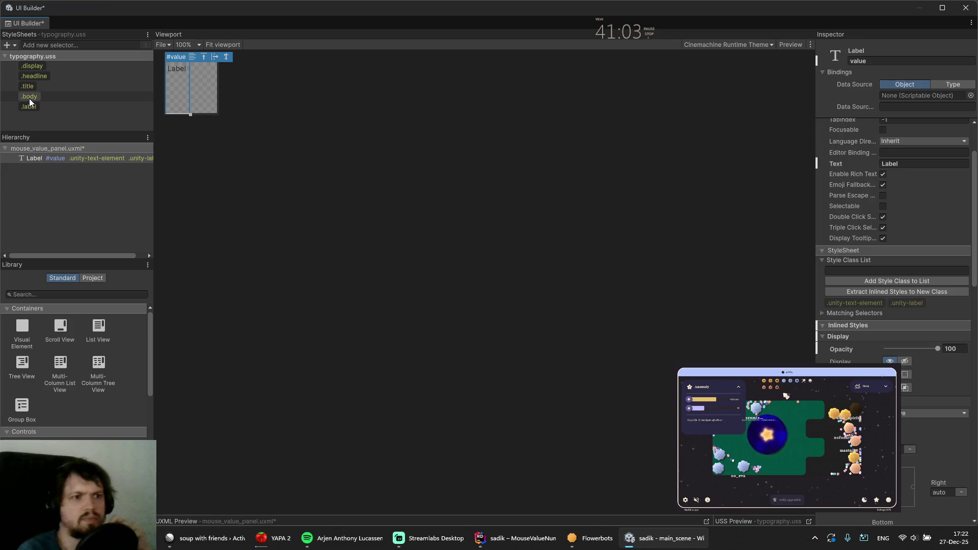
{"action": "left_click_drag", "start_coordinate": [29, 97], "coordinate": [44, 161]}
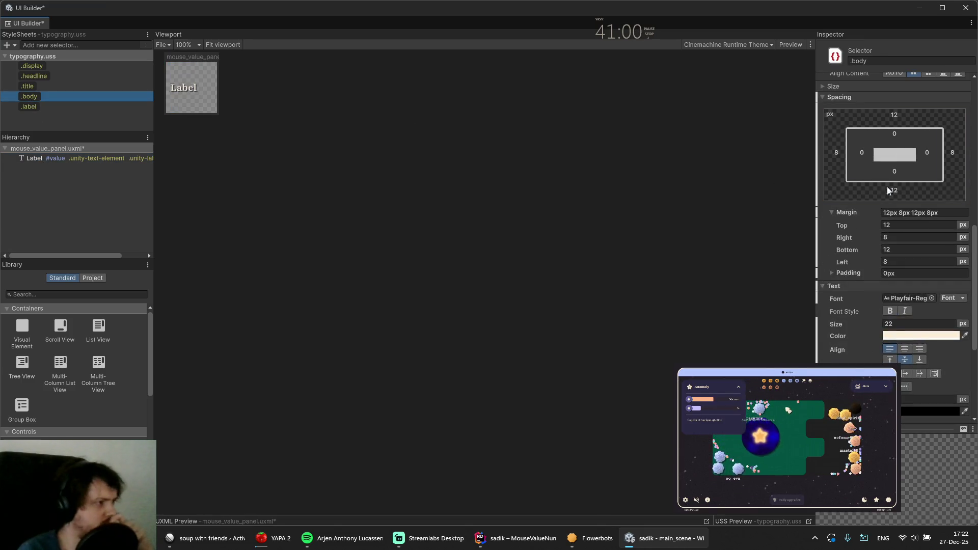
Set the .body style's top and bottom margins to 0, then close UI Builder and save
{"action": "scroll", "coordinate": [905, 229], "scroll_direction": "down", "scroll_amount": 5}
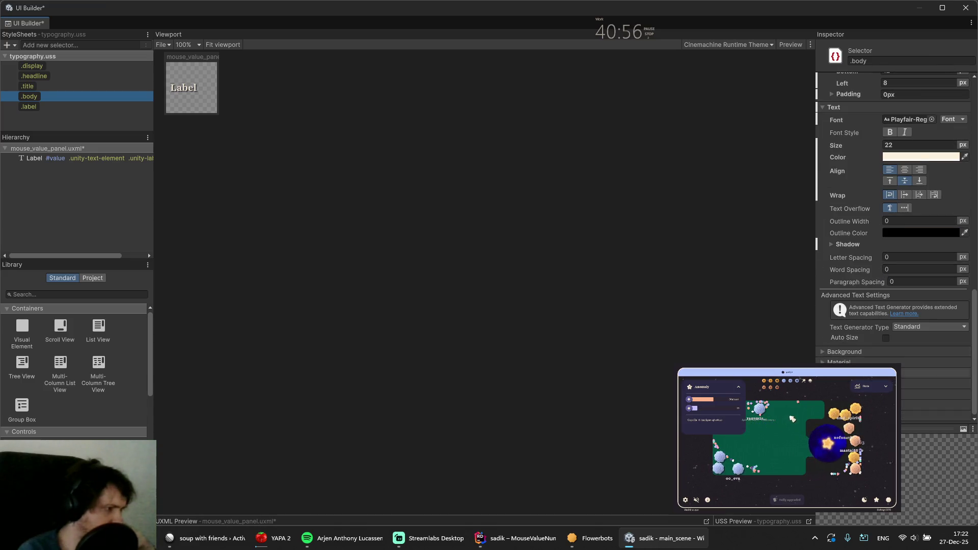
{"action": "scroll", "coordinate": [841, 299], "scroll_direction": "up", "scroll_amount": 3}
{"action": "scroll", "coordinate": [839, 330], "scroll_direction": "down", "scroll_amount": 3}
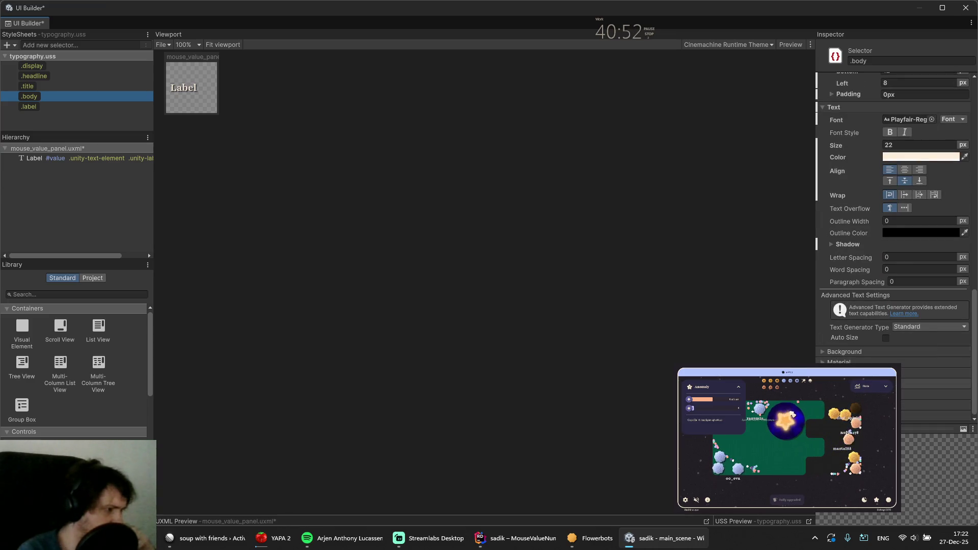
{"action": "left_click", "coordinate": [837, 372]}
{"action": "scroll", "coordinate": [866, 306], "scroll_direction": "down", "scroll_amount": 4}
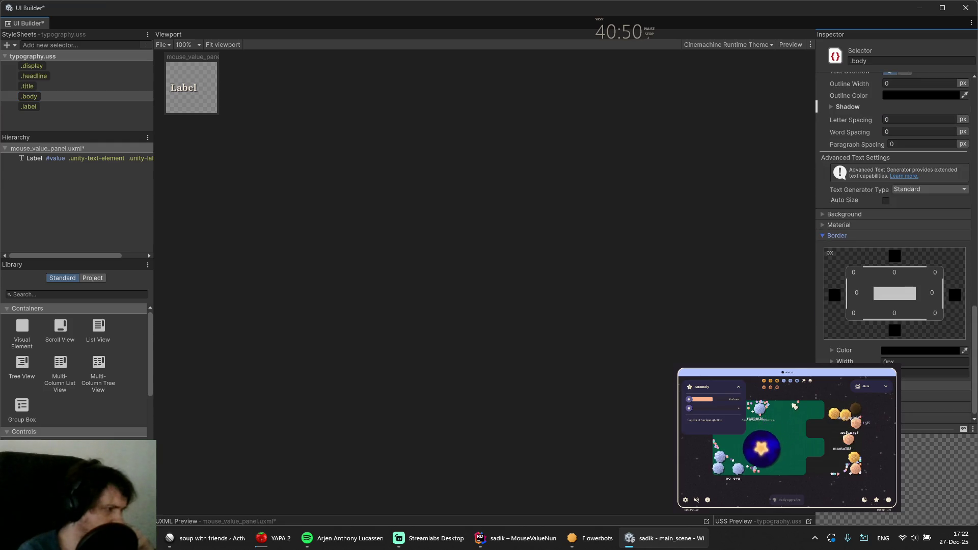
{"action": "scroll", "coordinate": [821, 235], "scroll_direction": "up", "scroll_amount": 10}
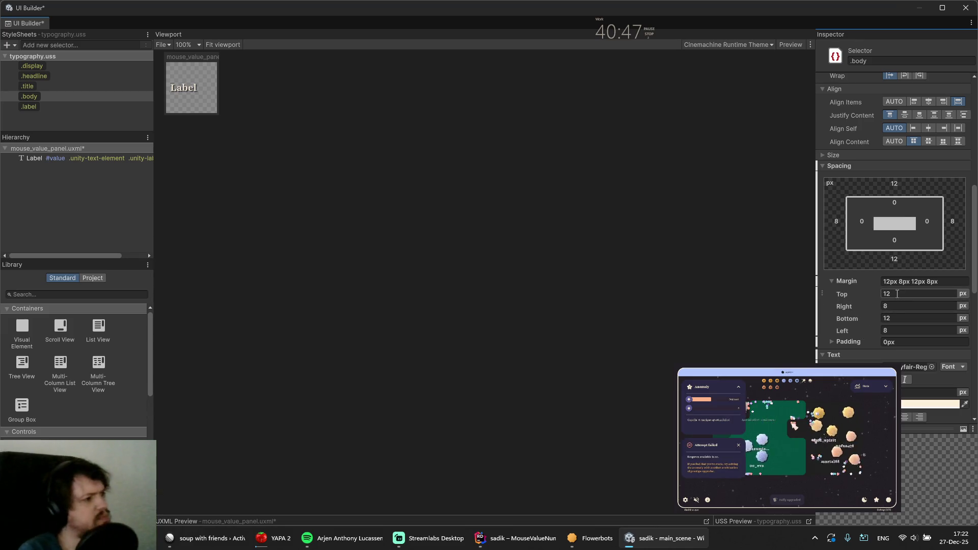
{"action": "type", "text": "0"}
{"action": "left_click", "coordinate": [895, 317]}
{"action": "type", "text": "0"}
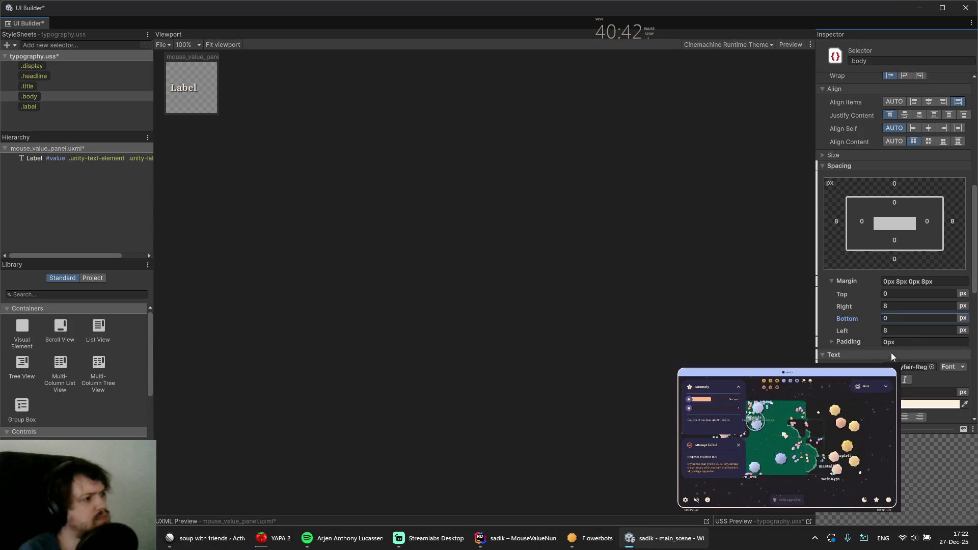
{"action": "scroll", "coordinate": [894, 229], "scroll_direction": "up", "scroll_amount": 10}
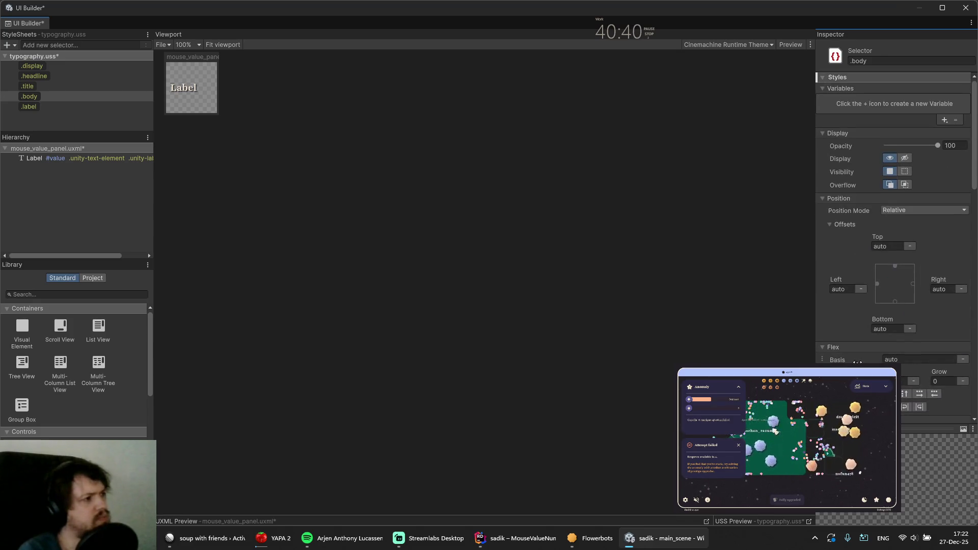
{"action": "left_click", "coordinate": [968, 9]}
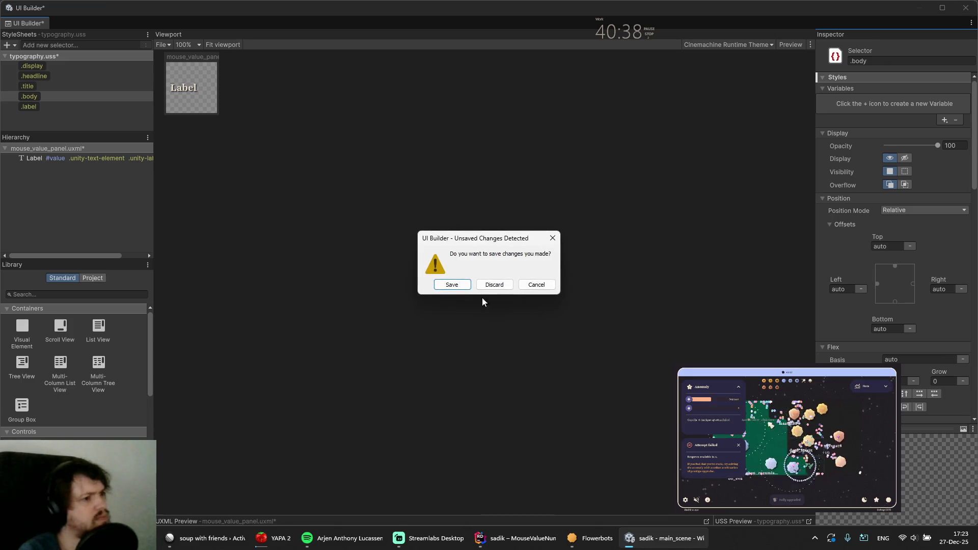
{"action": "left_click", "coordinate": [453, 285]}
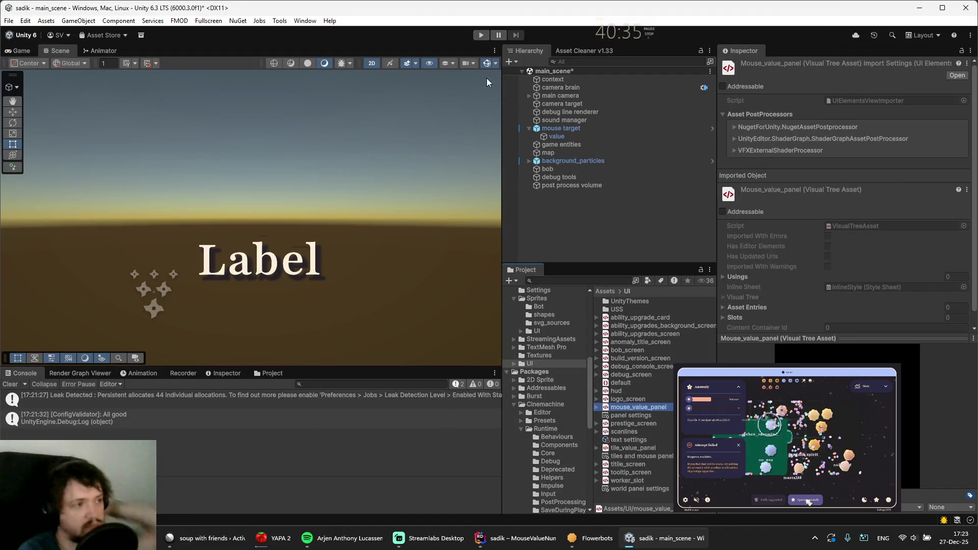
{"action": "left_click", "coordinate": [482, 35]}
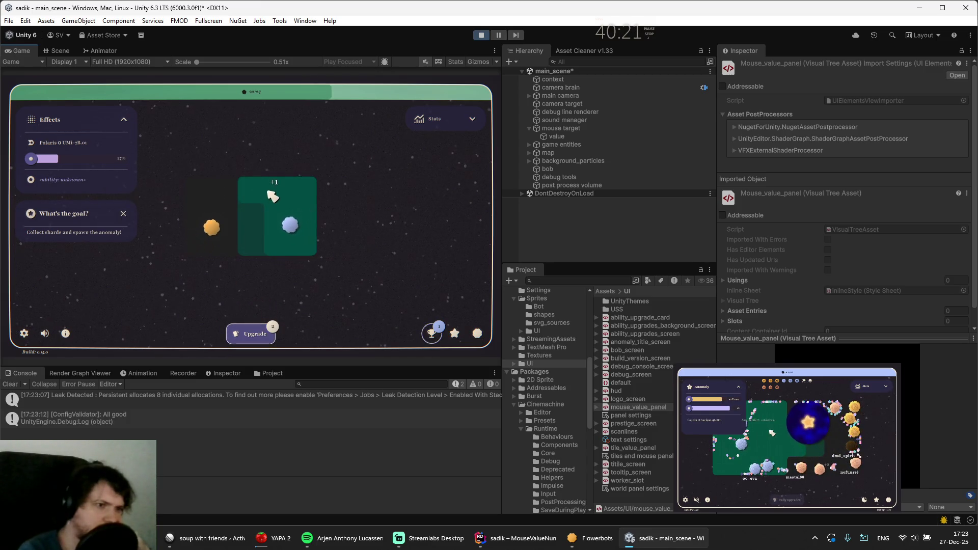
{"action": "scroll", "coordinate": [272, 196], "scroll_direction": "up", "scroll_amount": 3}
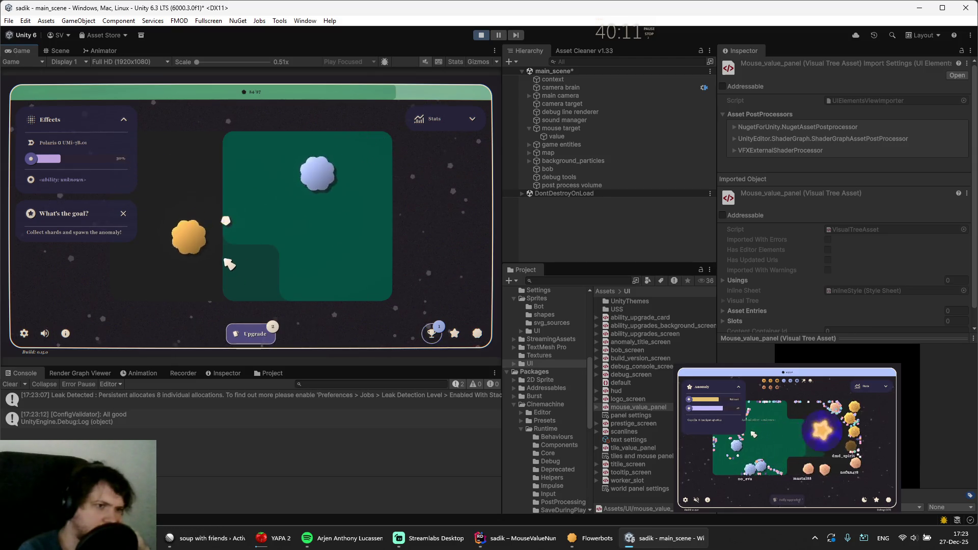
{"action": "scroll", "coordinate": [232, 260], "scroll_direction": "down", "scroll_amount": 3}
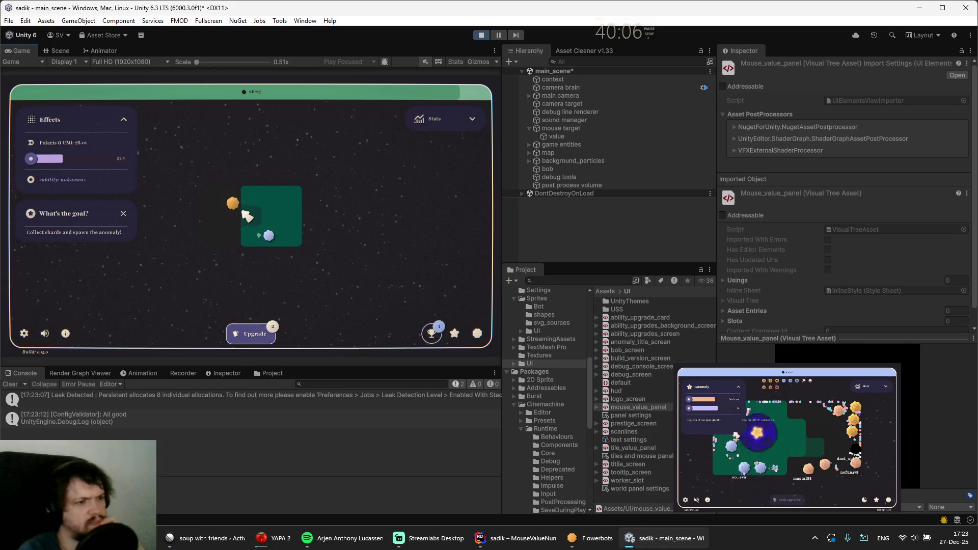
{"action": "scroll", "coordinate": [246, 217], "scroll_direction": "up", "scroll_amount": 3}
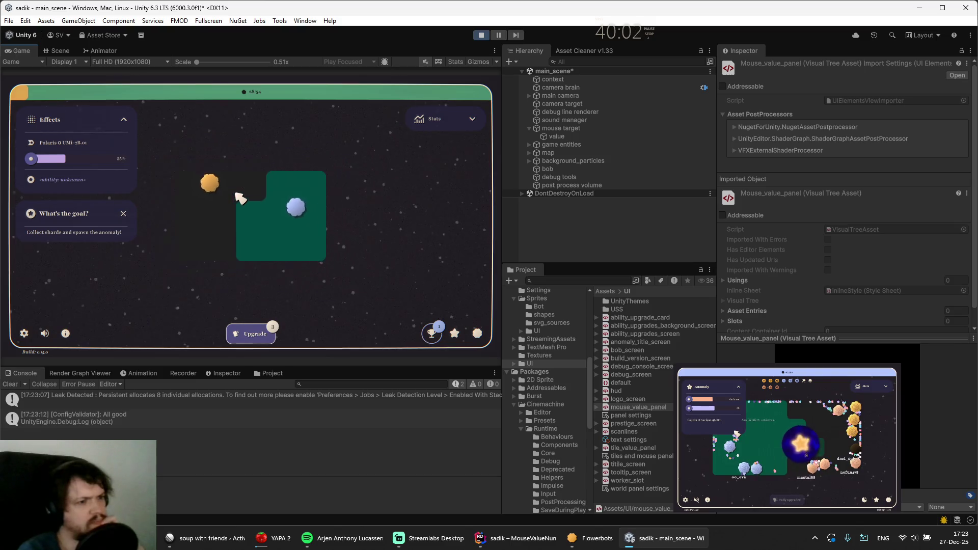
{"action": "left_click", "coordinate": [481, 35]}
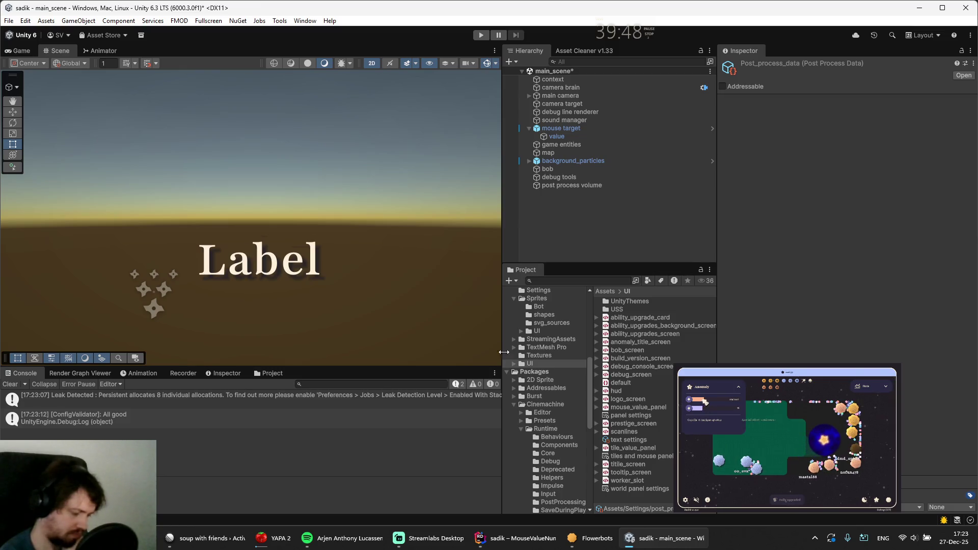
Set the value label's Transform Position X to 0
{"action": "left_click", "coordinate": [551, 137]}
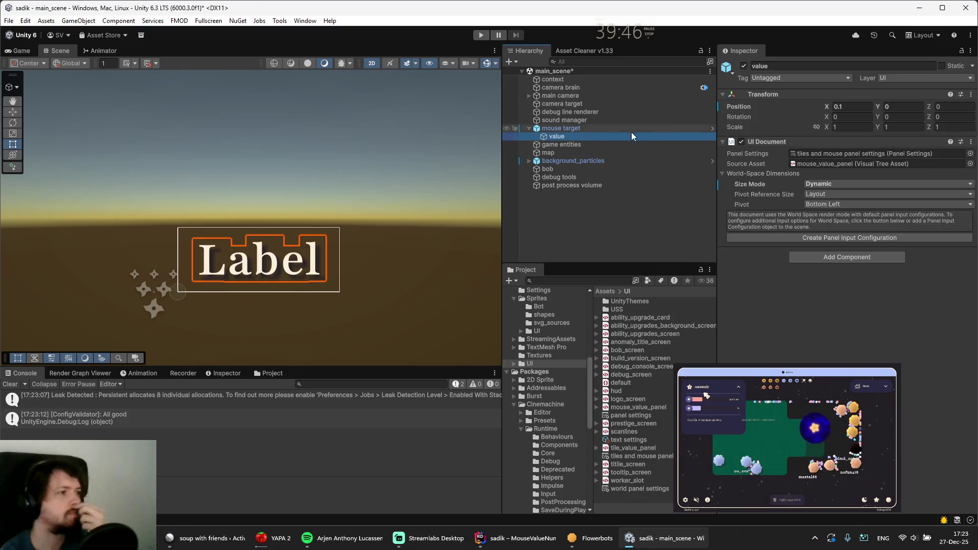
{"action": "left_click", "coordinate": [848, 107]}
{"action": "type", "text": "0"}
{"action": "key", "text": "Return"}
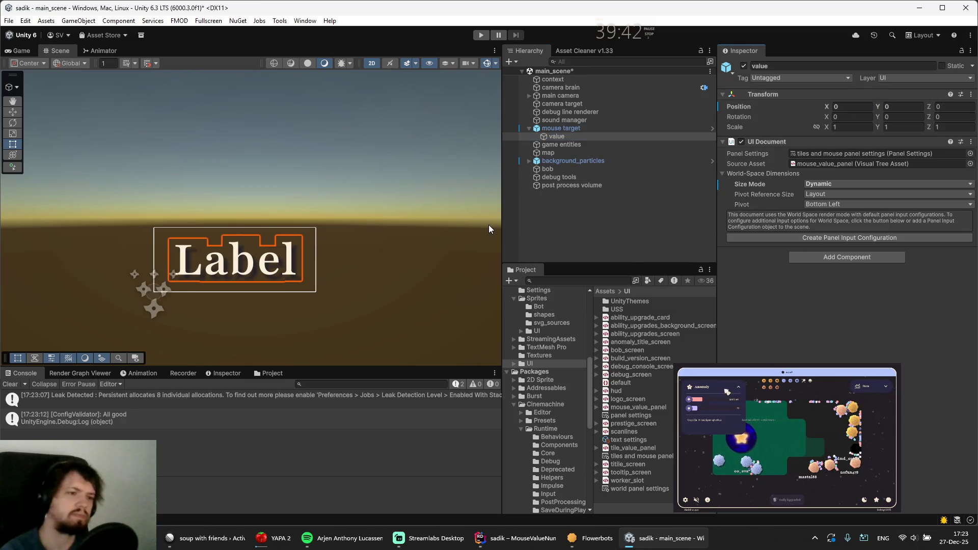
Save the scene, then start and stop a test run of the game
{"action": "key", "text": "ctrl+s"}
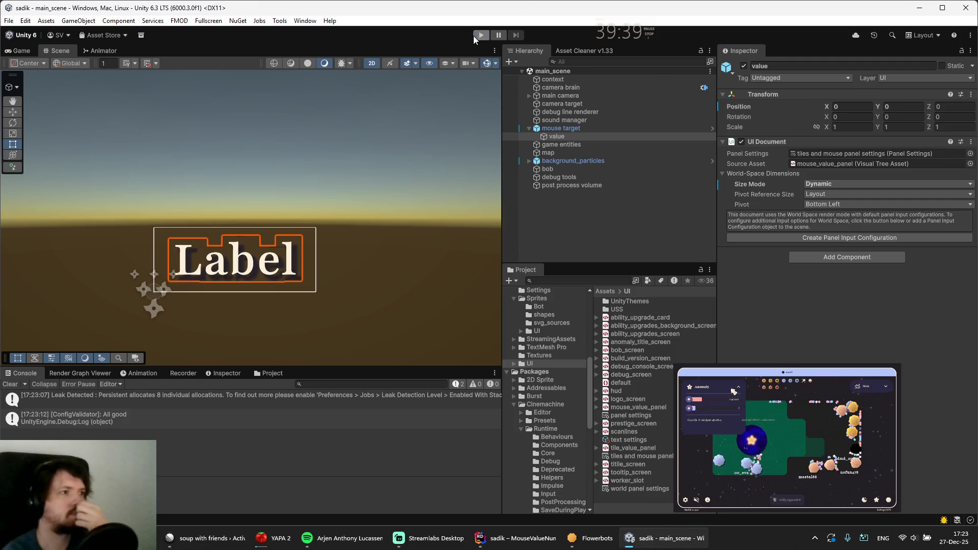
{"action": "key", "text": "ctrl+p"}
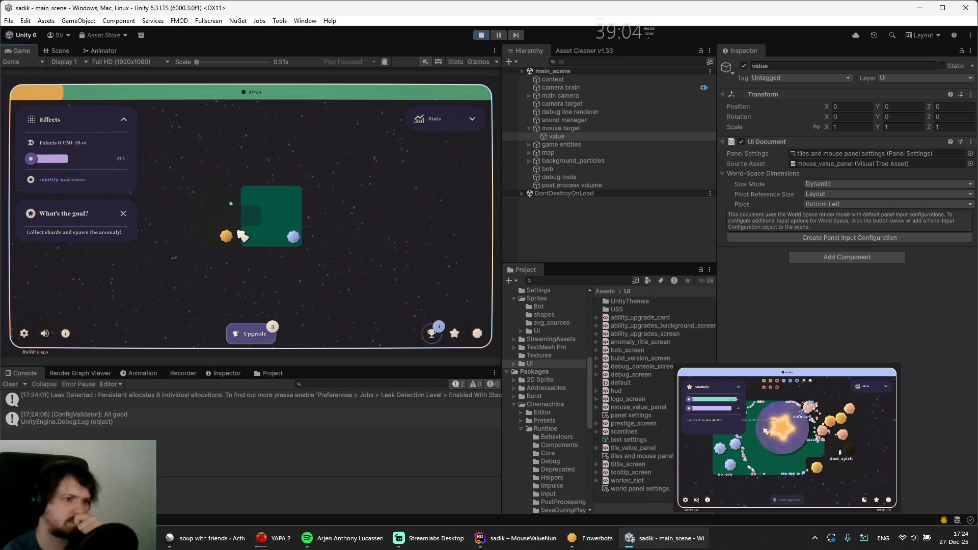
{"action": "left_click", "coordinate": [481, 34]}
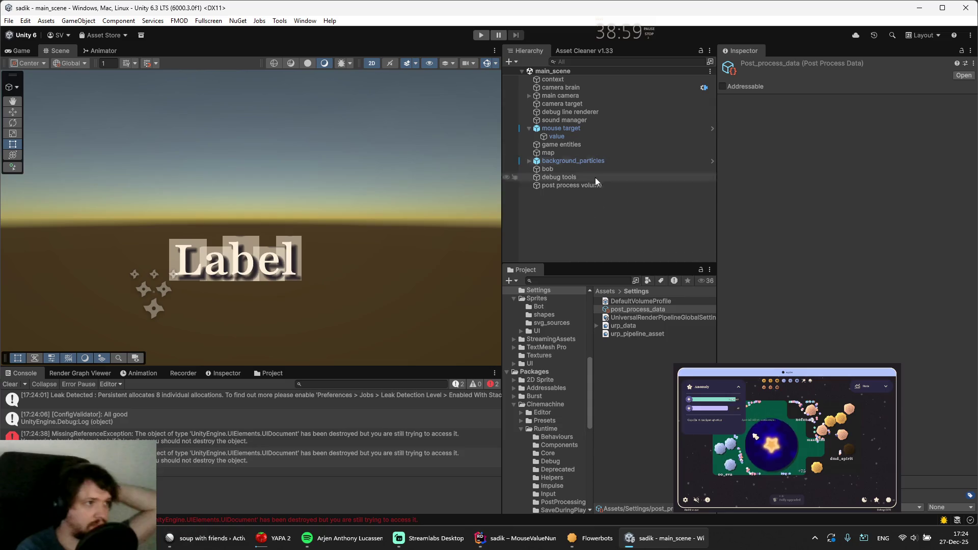
In Fork, stage the Assets changes, leaving ProjectSettings.asset and LiberationSans SDF - Fallback.asset unstaged
{"action": "key", "text": "alt+Tab"}
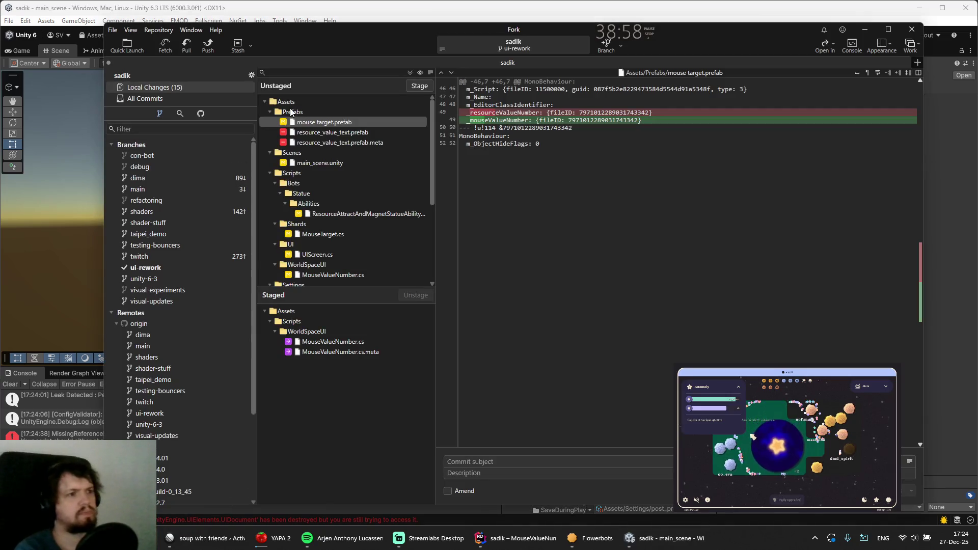
{"action": "left_click", "coordinate": [290, 102]}
{"action": "left_click", "coordinate": [414, 88]}
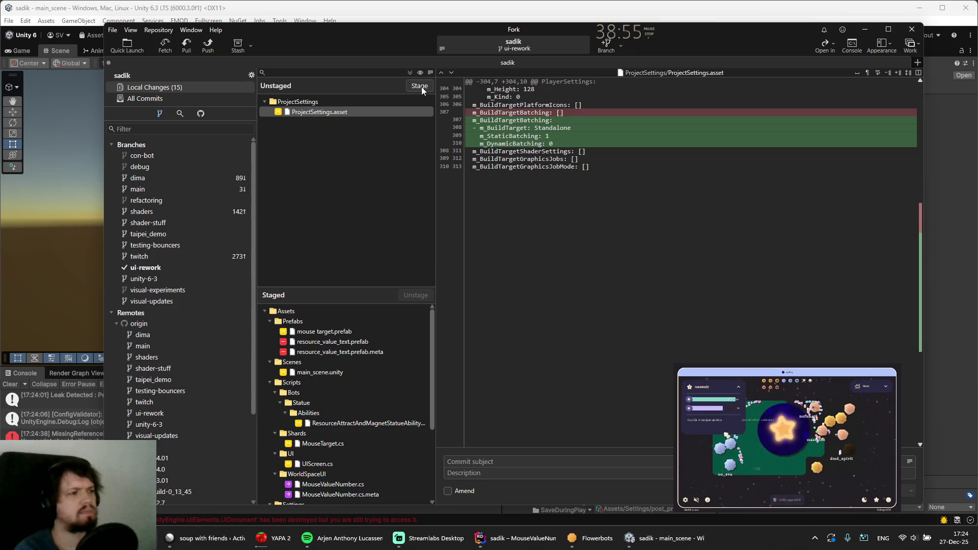
{"action": "left_click", "coordinate": [421, 87]}
{"action": "scroll", "coordinate": [337, 321], "scroll_direction": "down", "scroll_amount": 4}
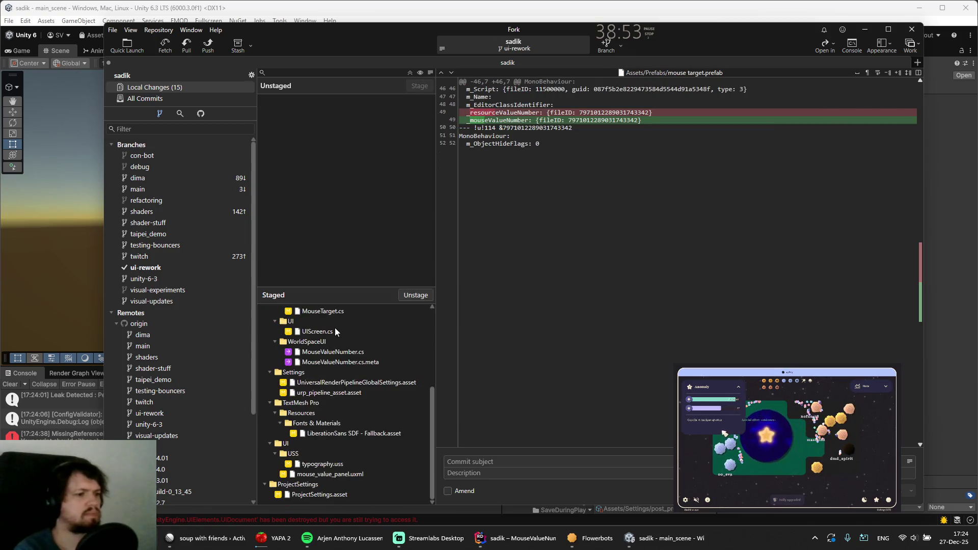
{"action": "left_click", "coordinate": [312, 495]}
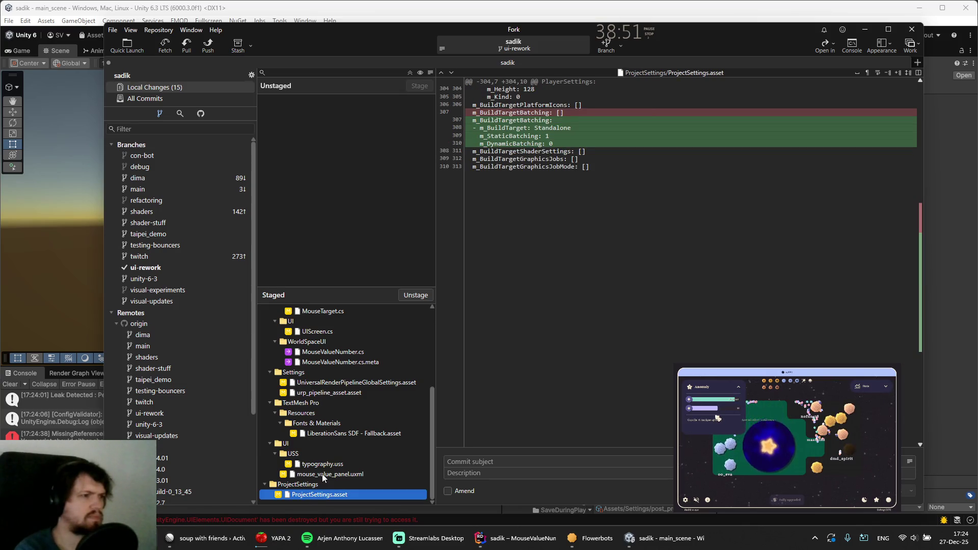
{"action": "left_click", "coordinate": [415, 296]}
{"action": "left_click", "coordinate": [338, 454]}
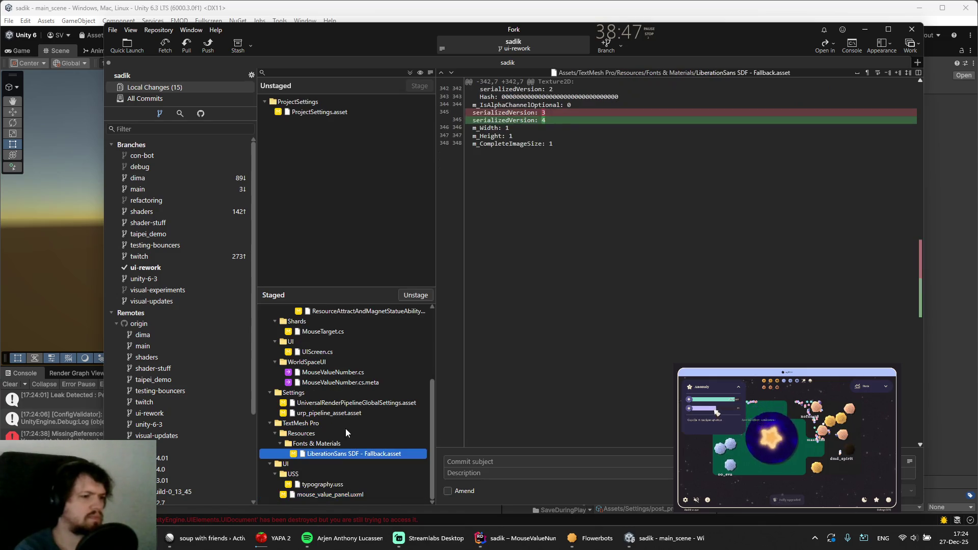
{"action": "left_click", "coordinate": [411, 295]}
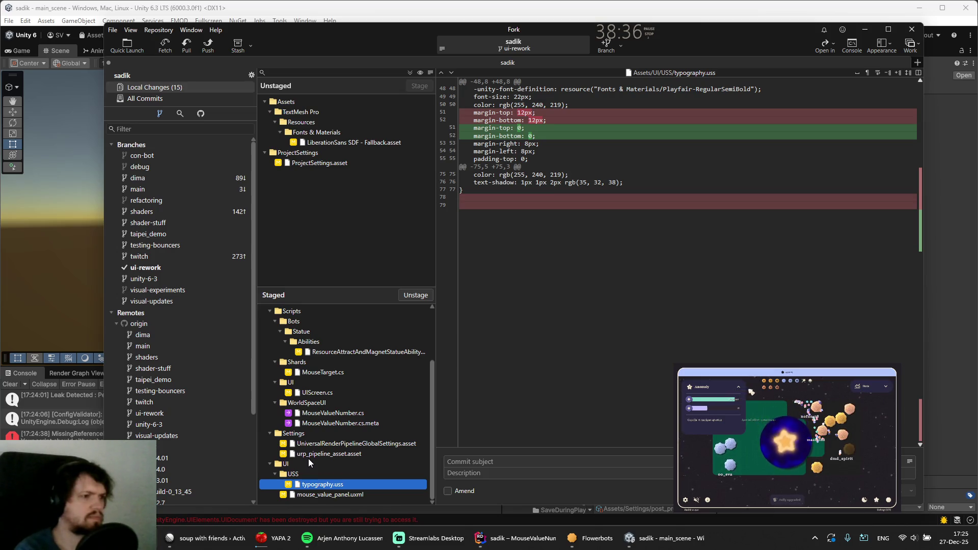
Unstage typography.uss and discard its changes
{"action": "right_click", "coordinate": [314, 485]}
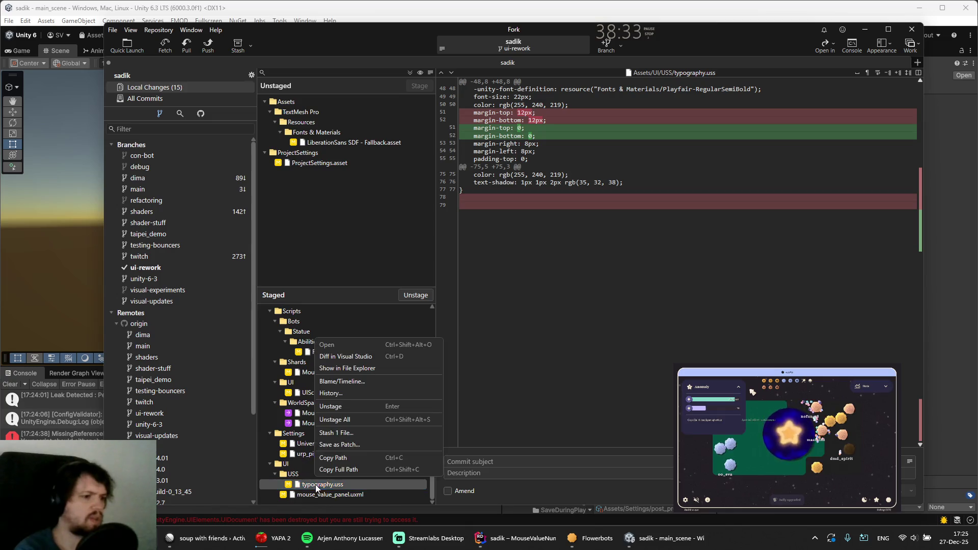
{"action": "left_click", "coordinate": [341, 406]}
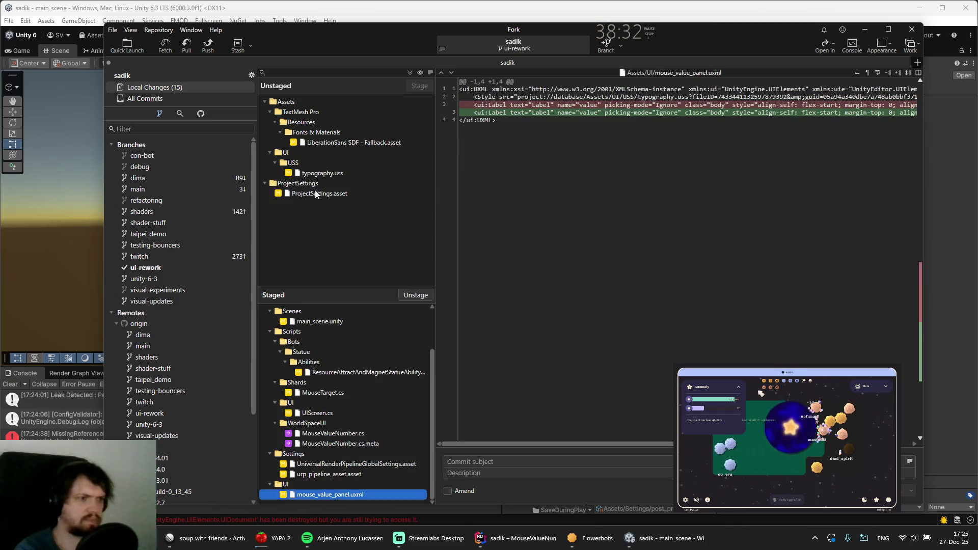
{"action": "right_click", "coordinate": [314, 174]}
{"action": "left_click", "coordinate": [329, 253]}
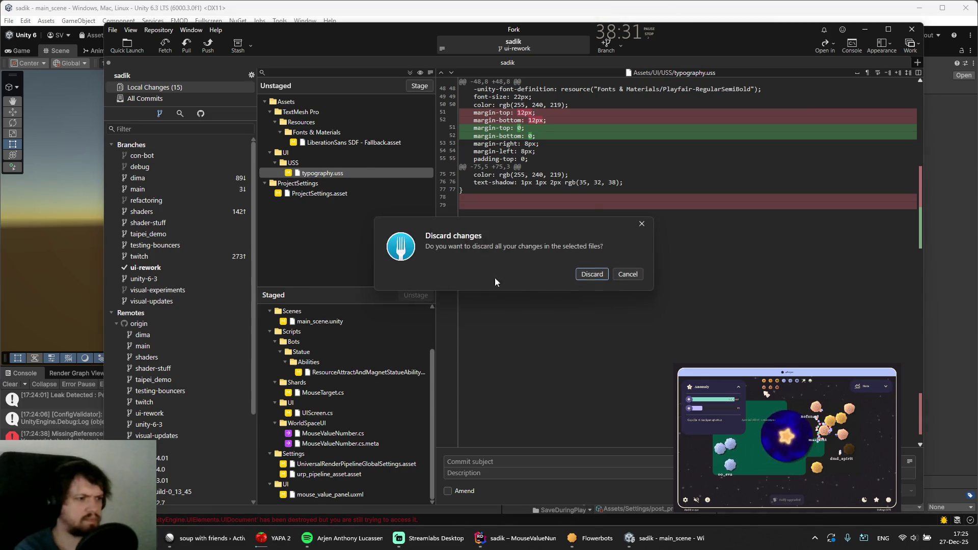
{"action": "left_click", "coordinate": [589, 274]}
Open mouse_value_panel from Assets > UI in UI Builder, check the value Label's margins, then close UI Builder
{"action": "left_click", "coordinate": [555, 3]}
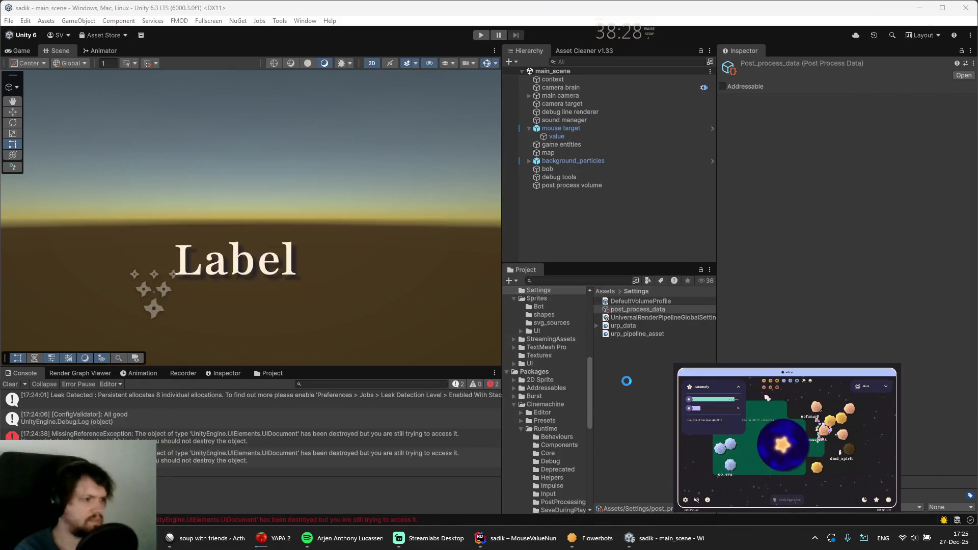
{"action": "scroll", "coordinate": [555, 450], "scroll_direction": "down", "scroll_amount": 5}
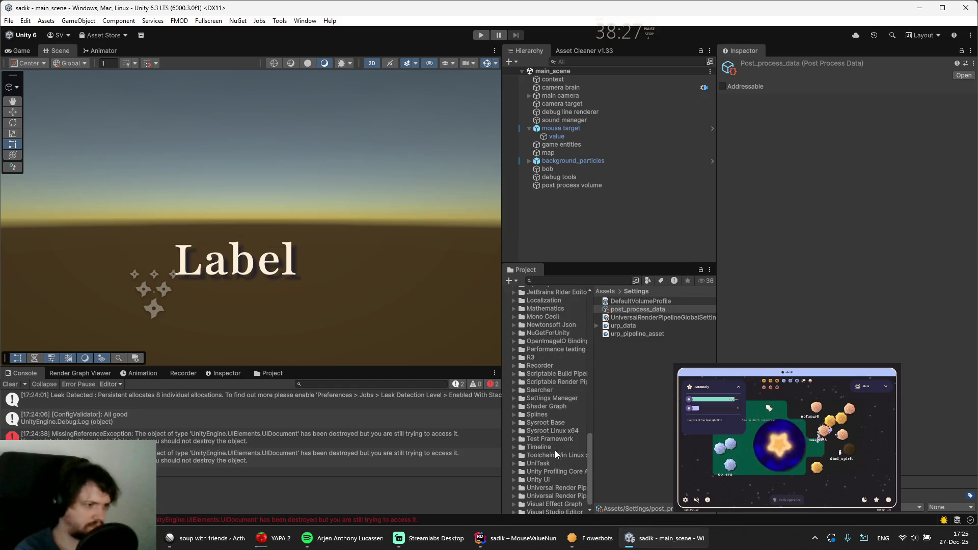
{"action": "left_click", "coordinate": [530, 451]}
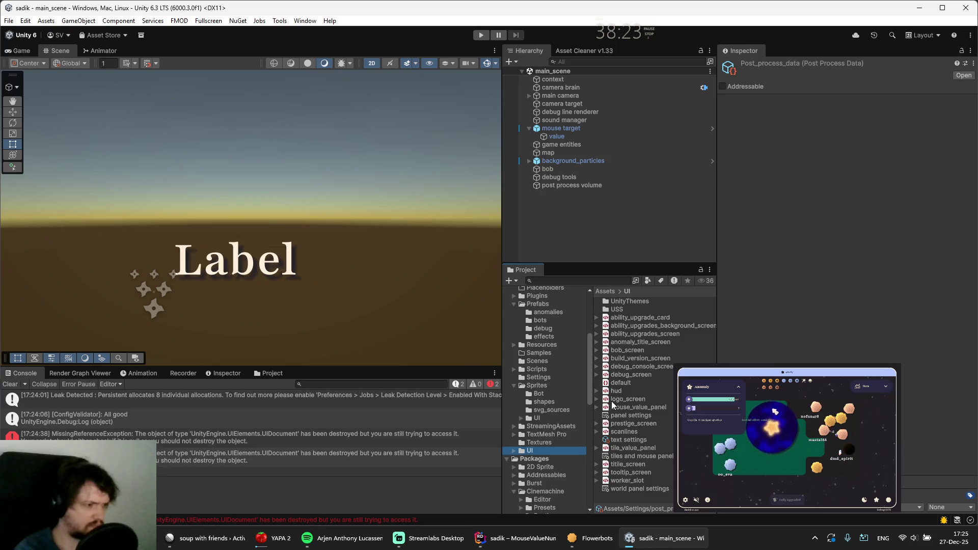
{"action": "left_click", "coordinate": [613, 407]}
{"action": "double_click", "coordinate": [613, 407]}
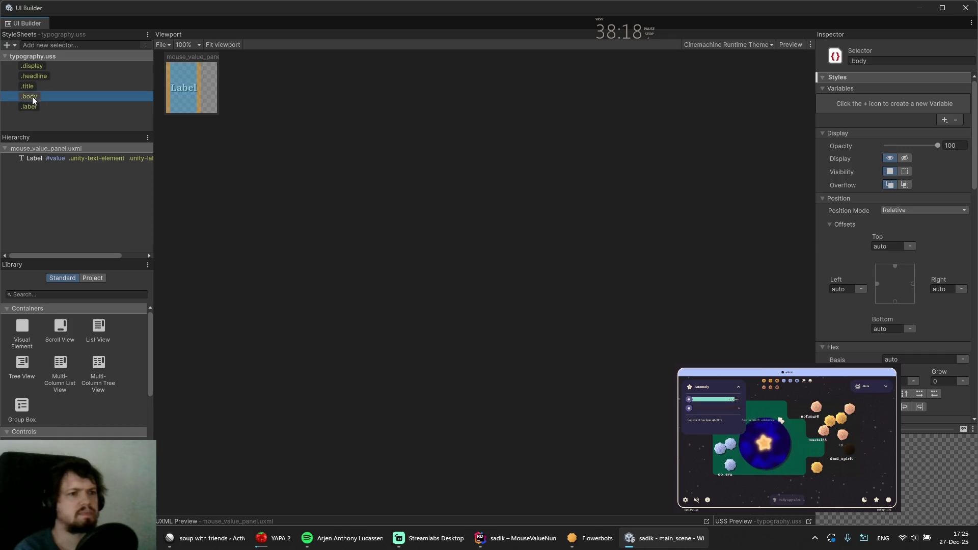
{"action": "left_click", "coordinate": [38, 157]}
{"action": "scroll", "coordinate": [873, 338], "scroll_direction": "down", "scroll_amount": 10}
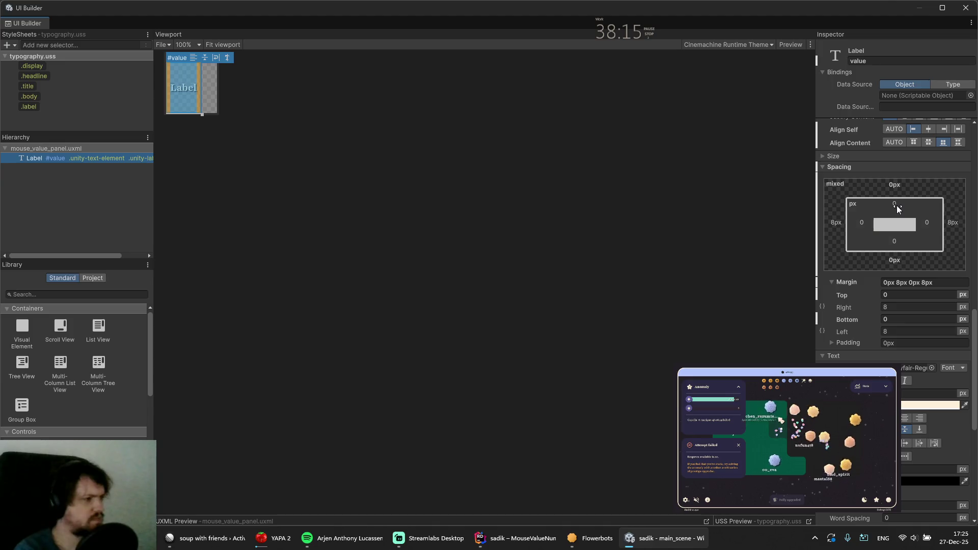
{"action": "left_click", "coordinate": [968, 11]}
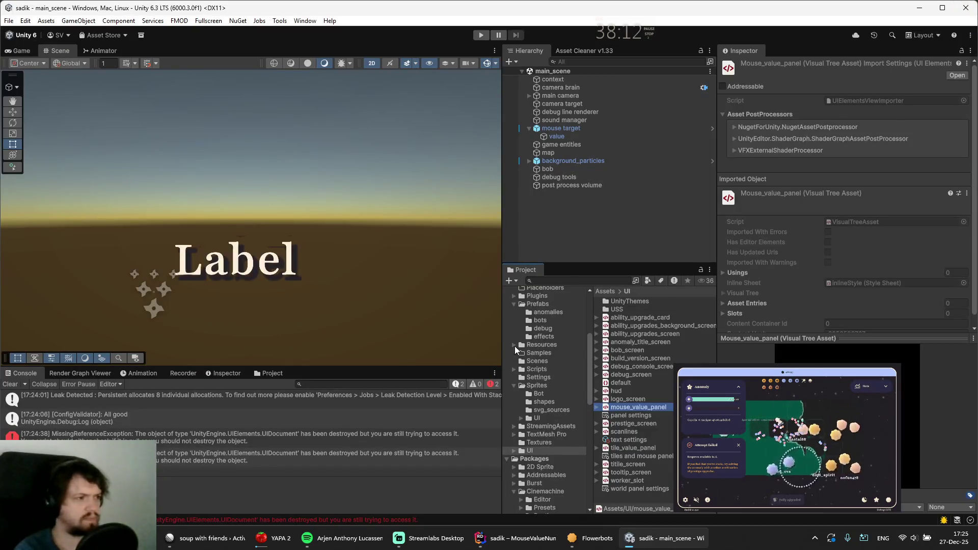
Review the staged diffs for MouseTarget.cs, UIScreen.cs, MouseValueNumber.cs and the statue ability
{"action": "key", "text": "alt+Tab"}
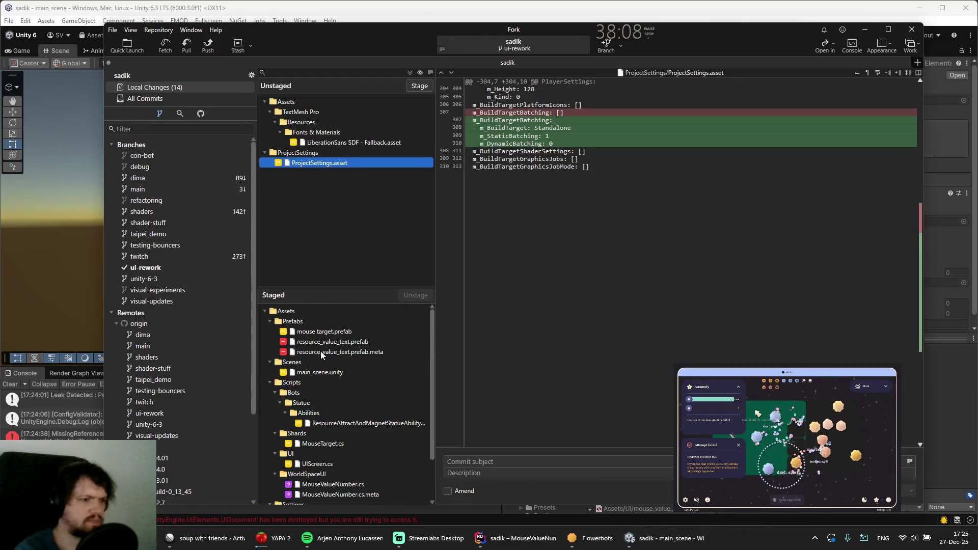
{"action": "scroll", "coordinate": [326, 357], "scroll_direction": "up", "scroll_amount": 1}
{"action": "left_click", "coordinate": [329, 393]}
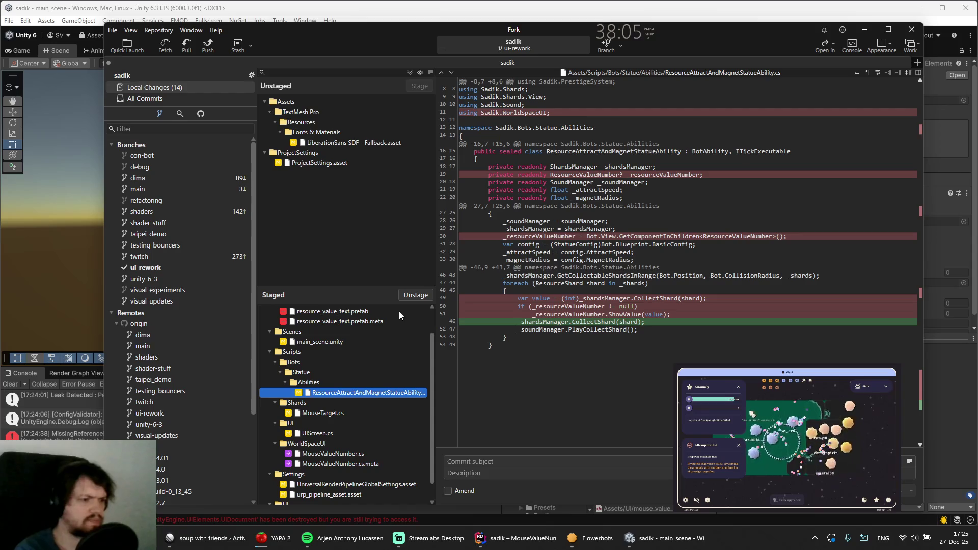
{"action": "scroll", "coordinate": [371, 380], "scroll_direction": "down", "scroll_amount": 1}
{"action": "left_click", "coordinate": [319, 395]}
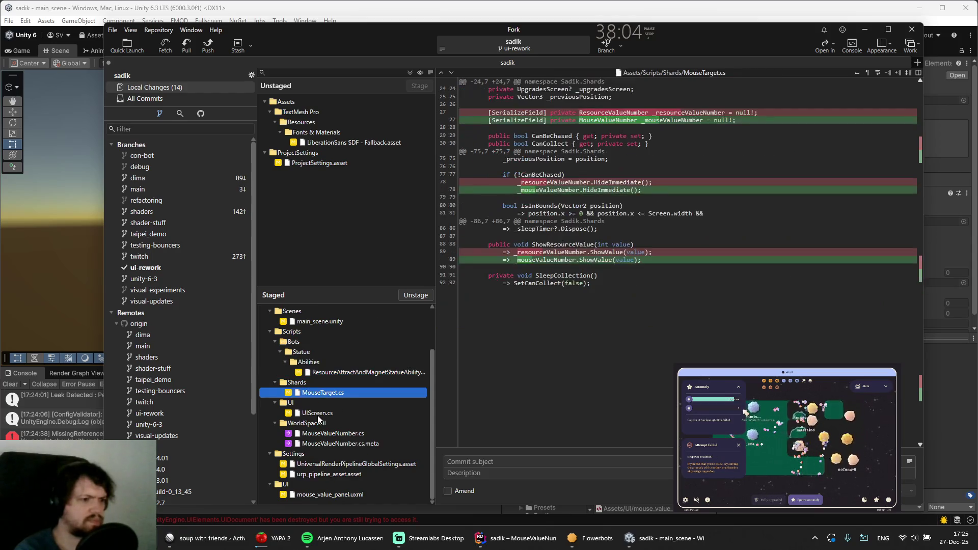
{"action": "left_click", "coordinate": [316, 413]}
{"action": "left_click", "coordinate": [314, 434]}
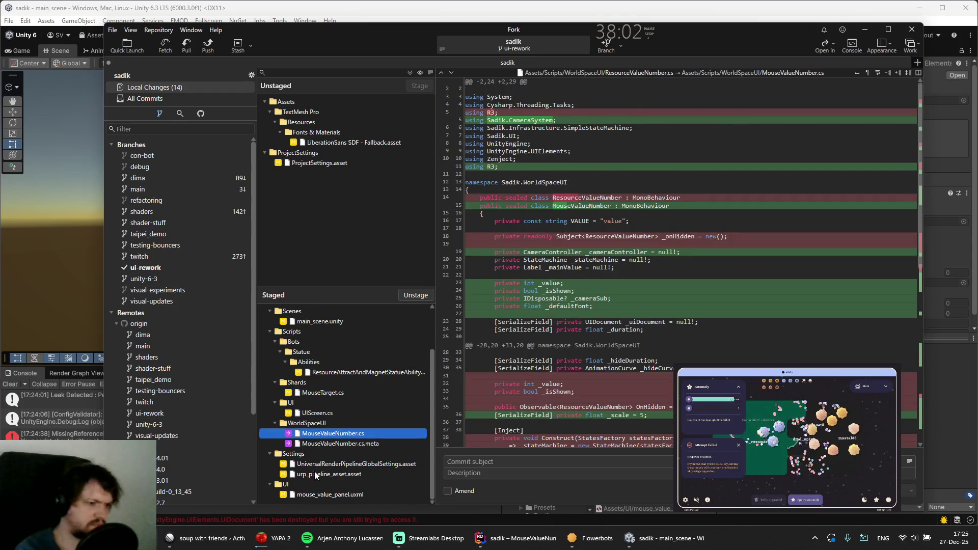
Unstage urp_pipeline_asset.asset and UniversalRenderPipelineGlobalSettings.asset
{"action": "left_click", "coordinate": [316, 474]}
{"action": "left_click", "coordinate": [414, 295]}
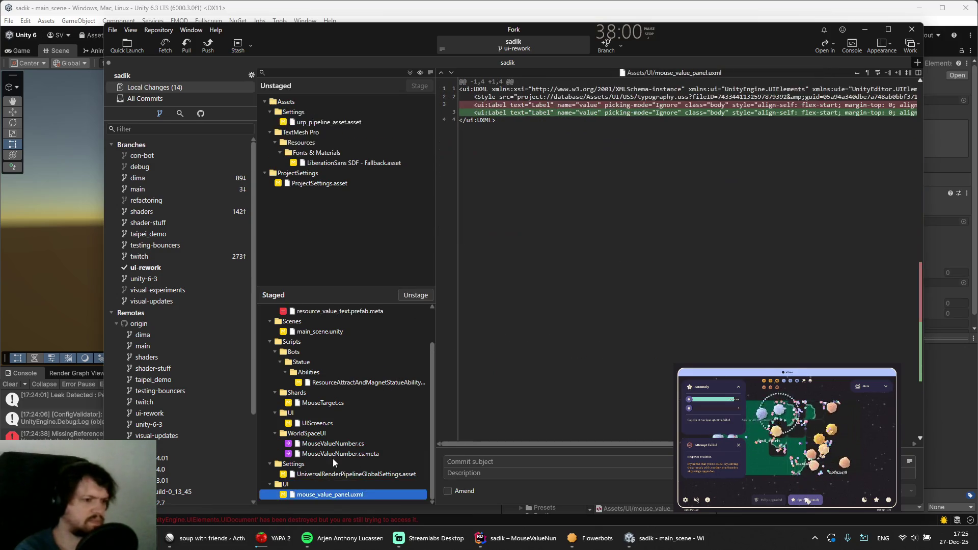
{"action": "left_click", "coordinate": [312, 476]}
{"action": "left_click", "coordinate": [410, 298]}
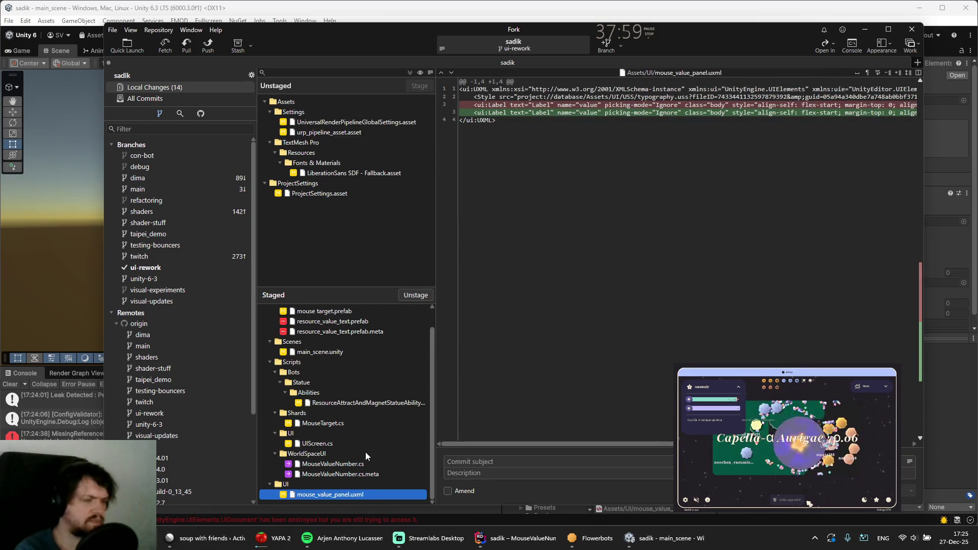
Commit the staged changes with the subject "fixed mouse value"
{"action": "left_click", "coordinate": [471, 462]}
{"action": "type", "text": "fixed mouse "}
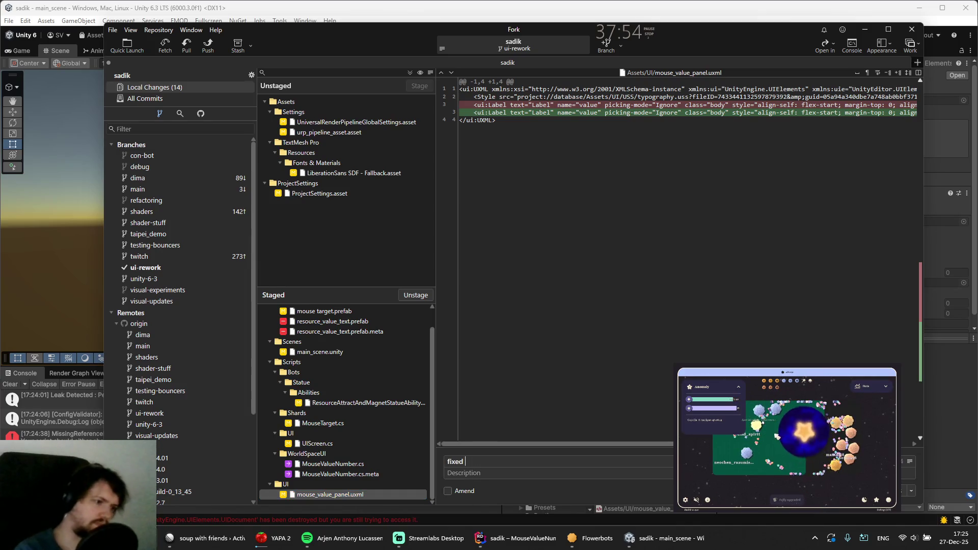
{"action": "type", "text": "value"}
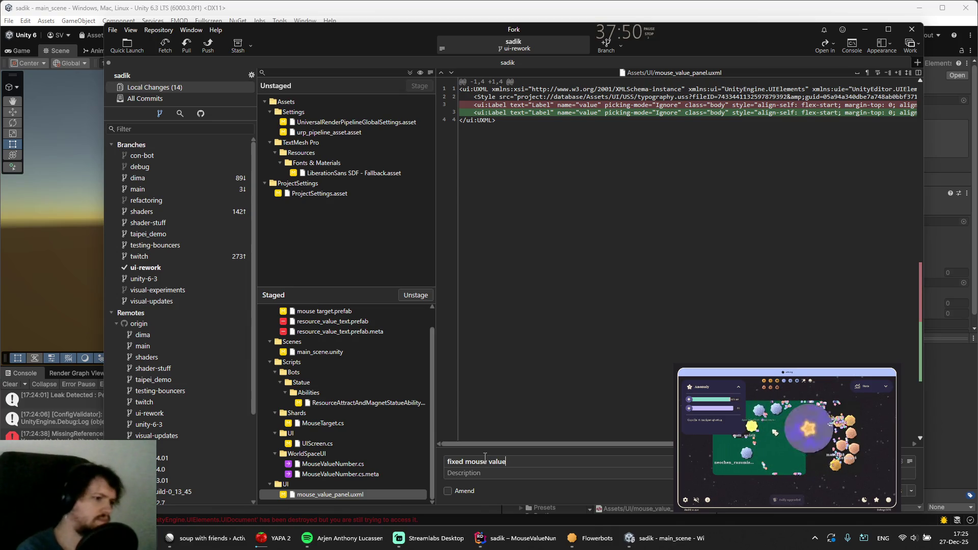
{"action": "key", "text": "ctrl+Return"}
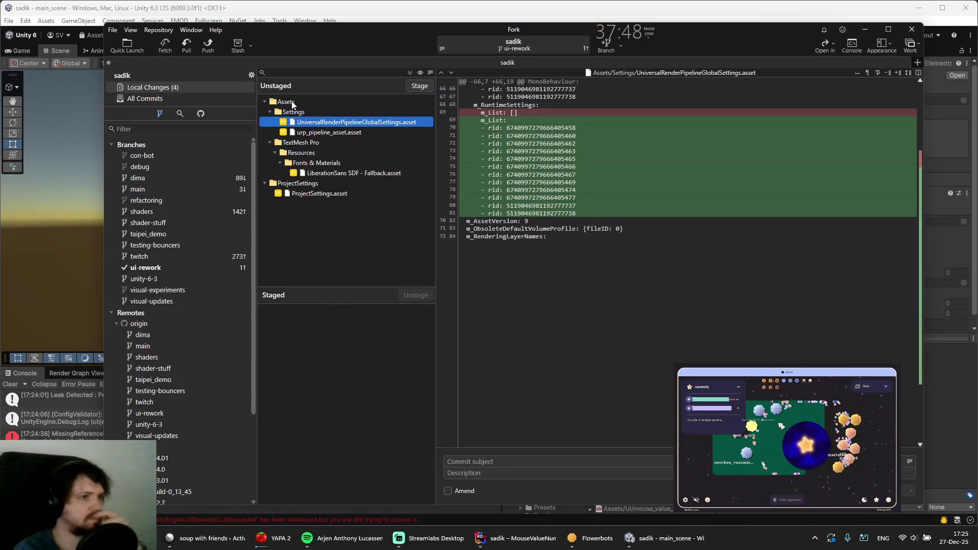
Discard all unstaged changes in the Assets folder
{"action": "left_click", "coordinate": [292, 105]}
{"action": "right_click", "coordinate": [293, 104]}
{"action": "left_click", "coordinate": [319, 169]}
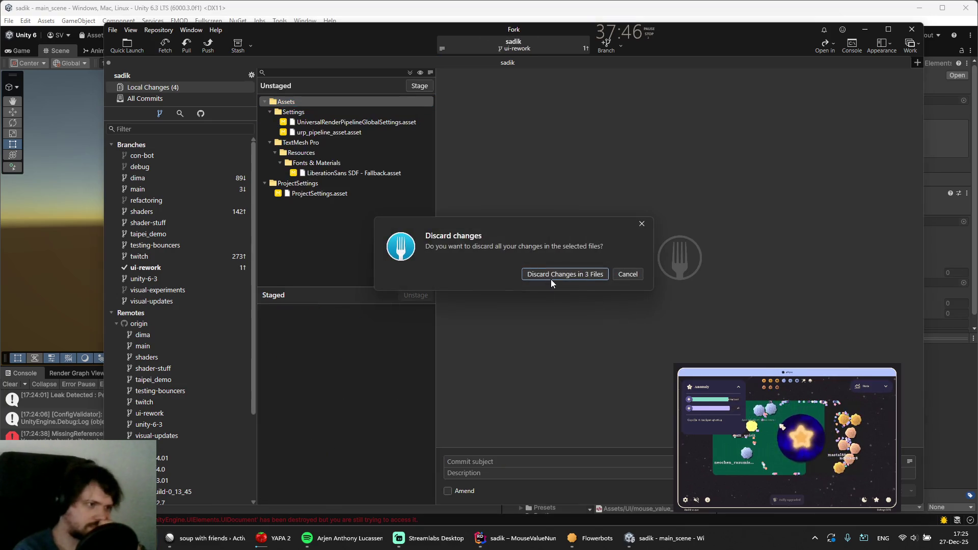
{"action": "left_click", "coordinate": [552, 278]}
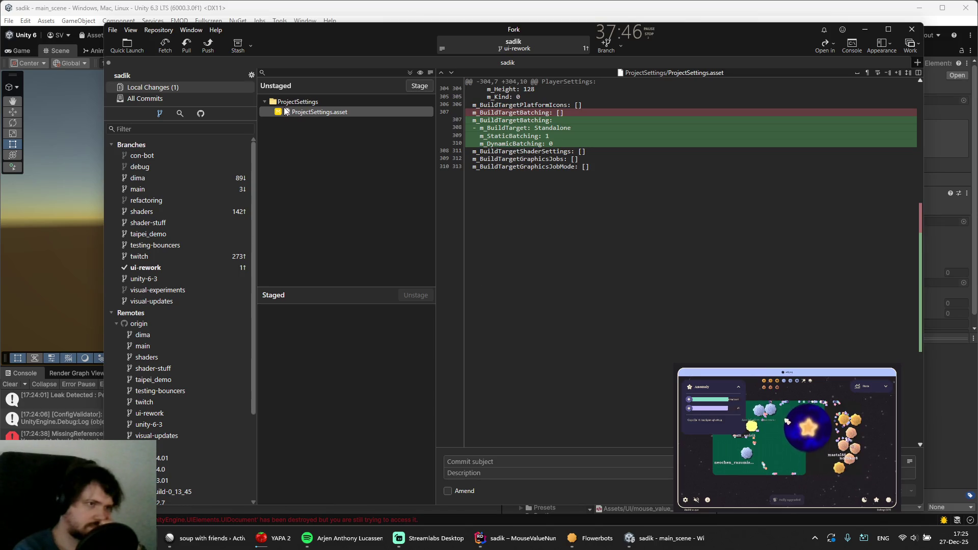
Discard the ProjectSettings.asset changes and show the full commit history
{"action": "right_click", "coordinate": [286, 111]}
{"action": "left_click", "coordinate": [329, 198]}
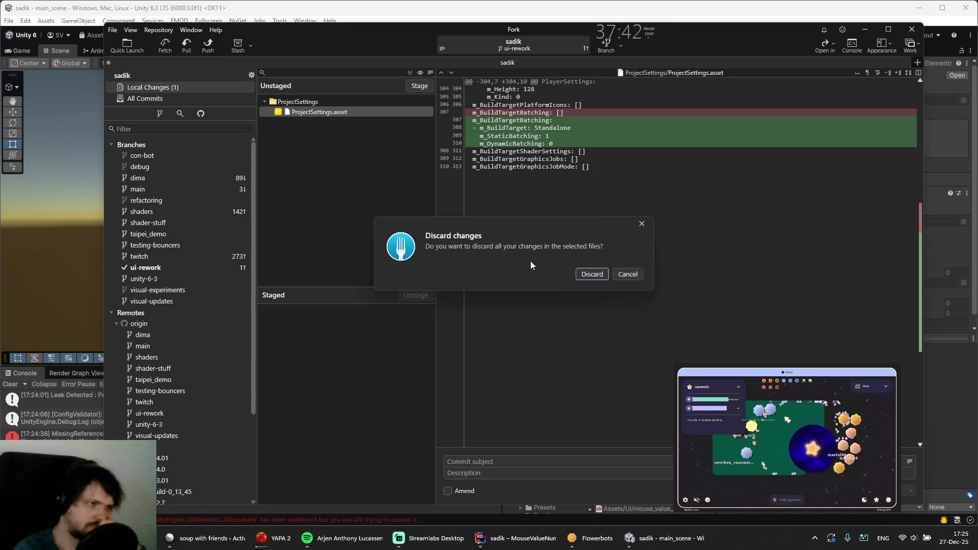
{"action": "left_click", "coordinate": [598, 276]}
{"action": "left_click", "coordinate": [135, 99]}
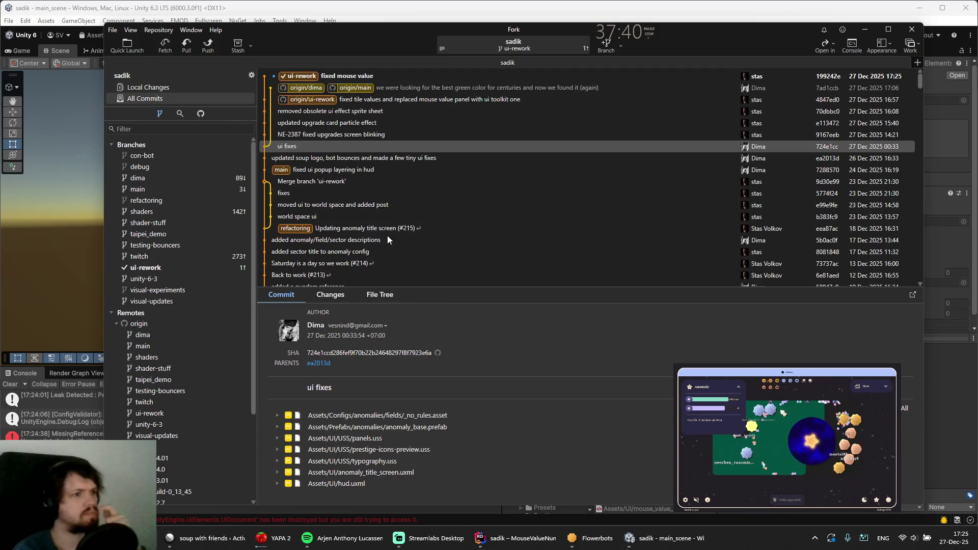
Push ui-rework to origin, then check out main fast-forwarded to origin/main
{"action": "left_click", "coordinate": [207, 46]}
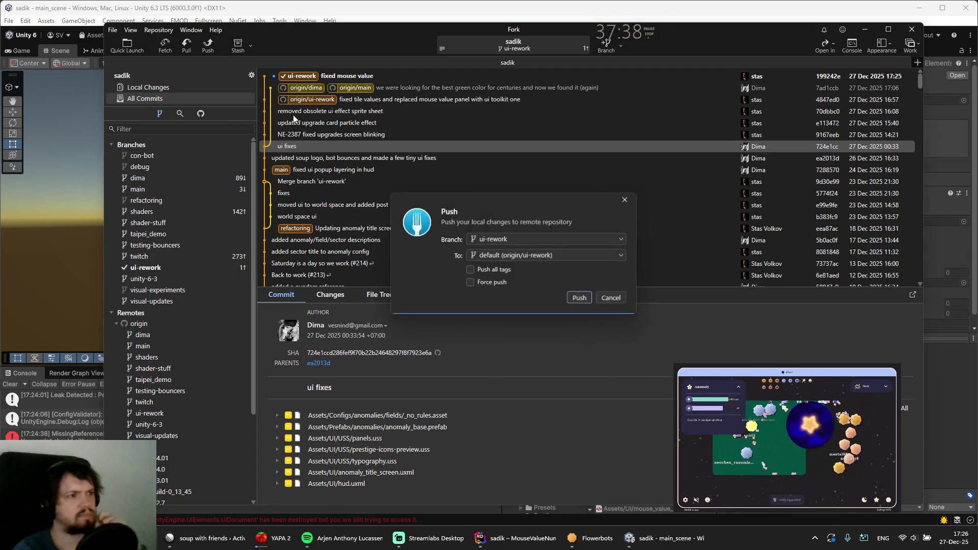
{"action": "left_click", "coordinate": [578, 297]}
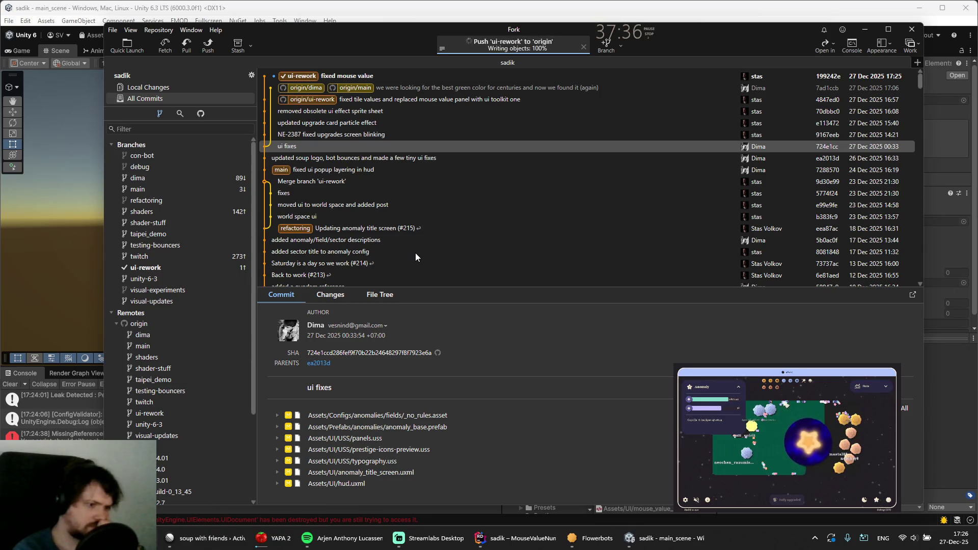
{"action": "double_click", "coordinate": [356, 91]}
{"action": "key", "text": "Return"}
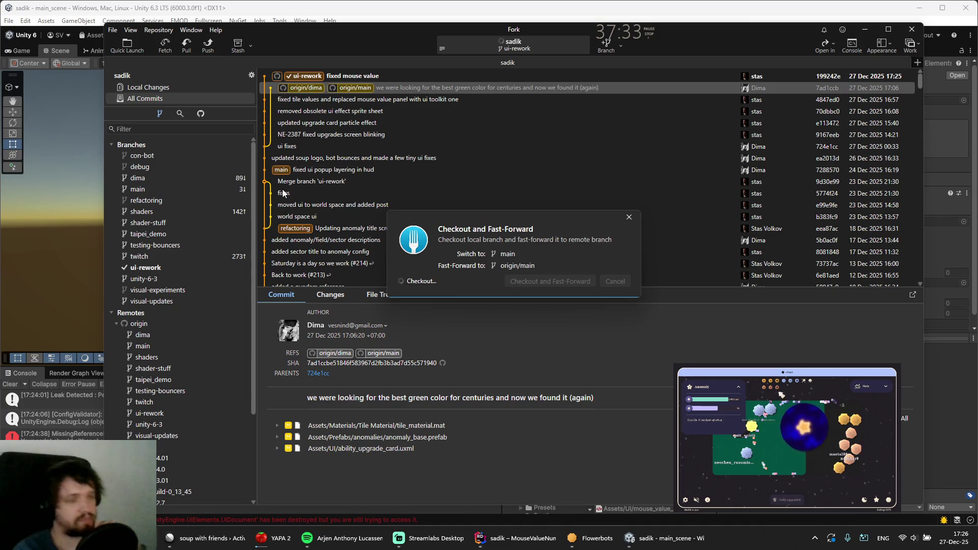
Pull main from origin/main, then choose an origin/ui-rework action on the ui-rework commit
{"action": "left_click", "coordinate": [187, 46]}
{"action": "left_click", "coordinate": [598, 304]}
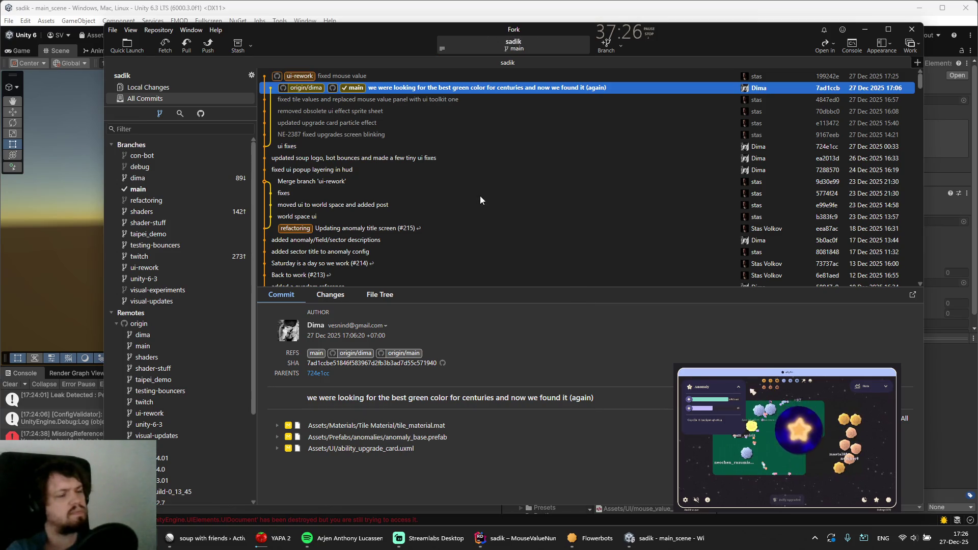
{"action": "right_click", "coordinate": [320, 77]}
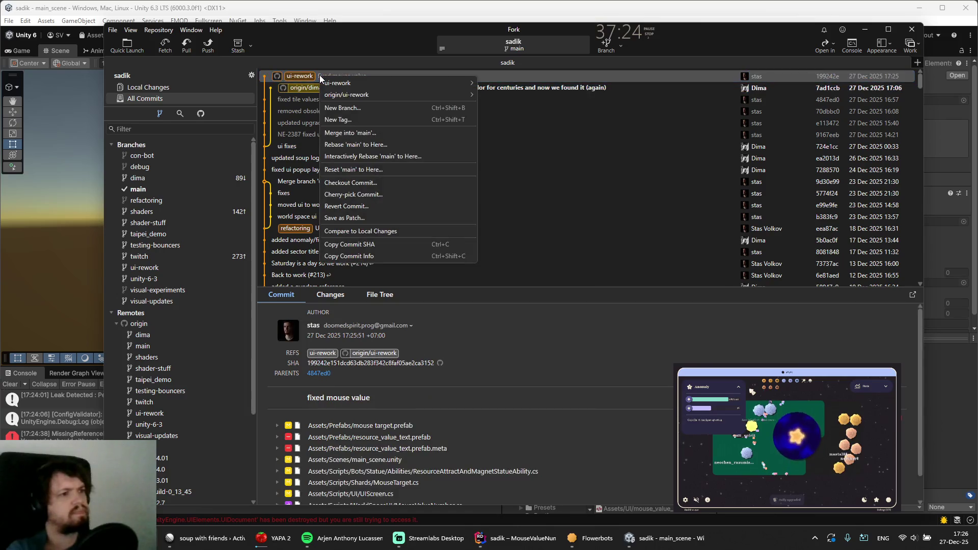
{"action": "mouse_move", "coordinate": [390, 93]}
{"action": "left_click", "coordinate": [509, 131]}
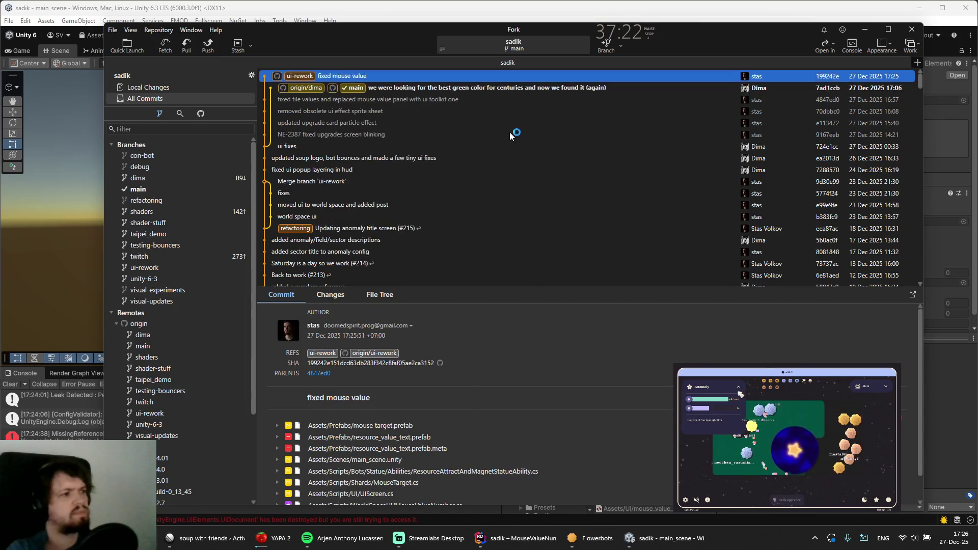